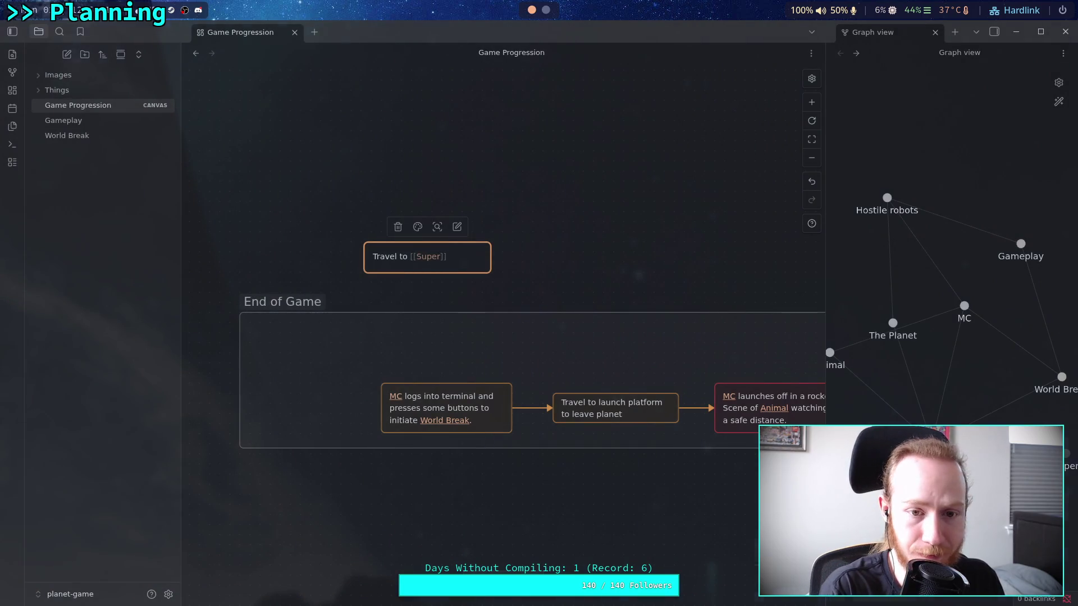
Open the Kola Superdeep Borehole Wikipedia article in a new browser tab.
{"action": "key", "text": "alt+Tab"}
{"action": "left_click", "coordinate": [15, 170]}
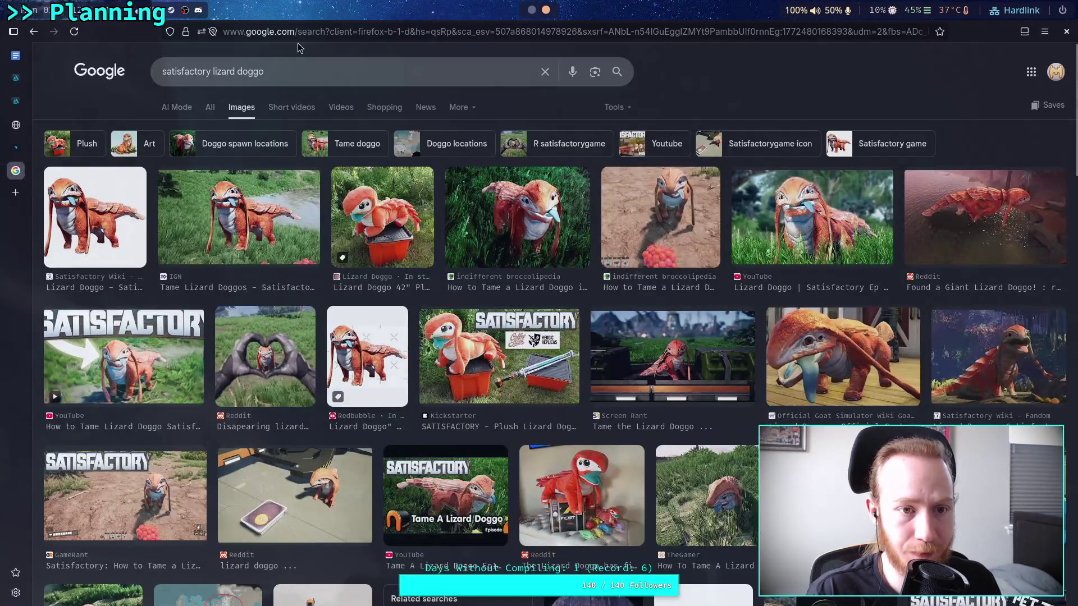
{"action": "left_click", "coordinate": [27, 192]}
{"action": "type", "text": "https://en.wikipedia.org/wiki/Kola_Superdeep_Borehole"}
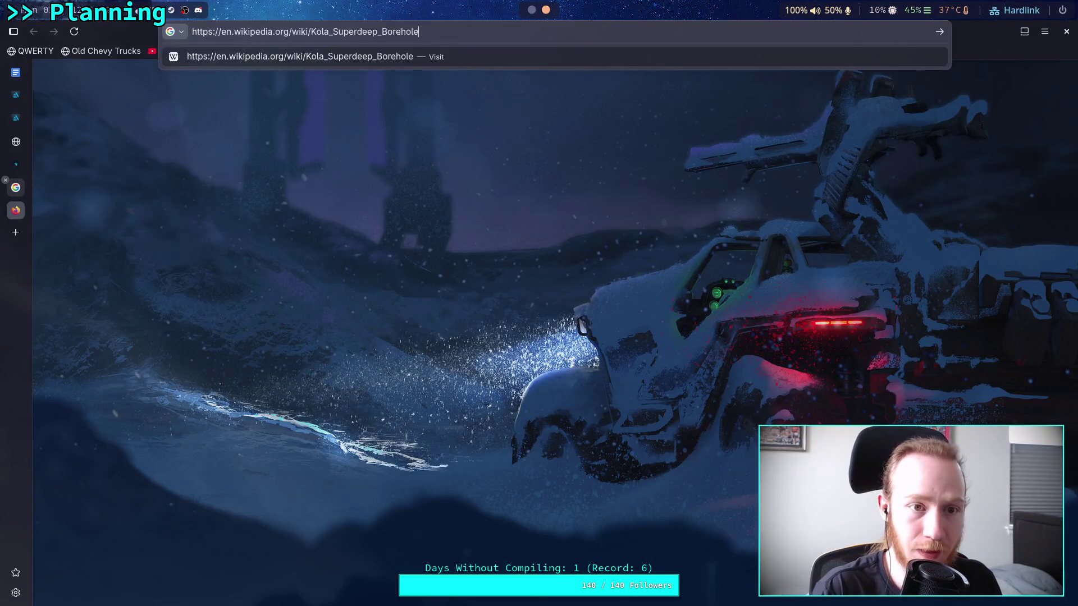
{"action": "key", "text": "Return"}
Copy the large Lizard Doggo | Satisfactory Ep 28 preview image from the Google Images results.
{"action": "left_click", "coordinate": [24, 175]}
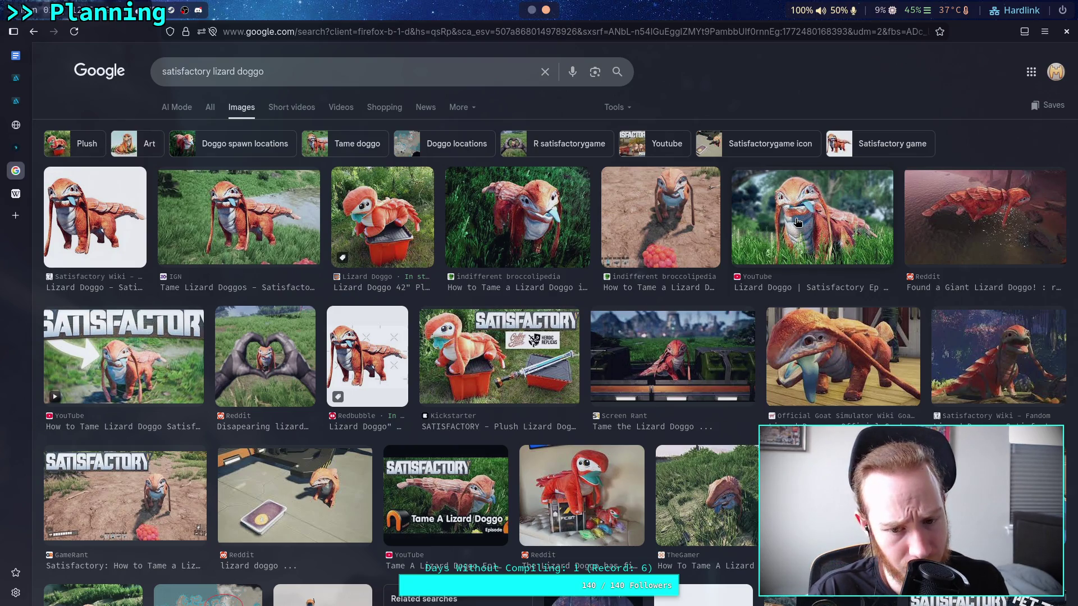
{"action": "scroll", "coordinate": [797, 222], "scroll_direction": "down", "scroll_amount": 4}
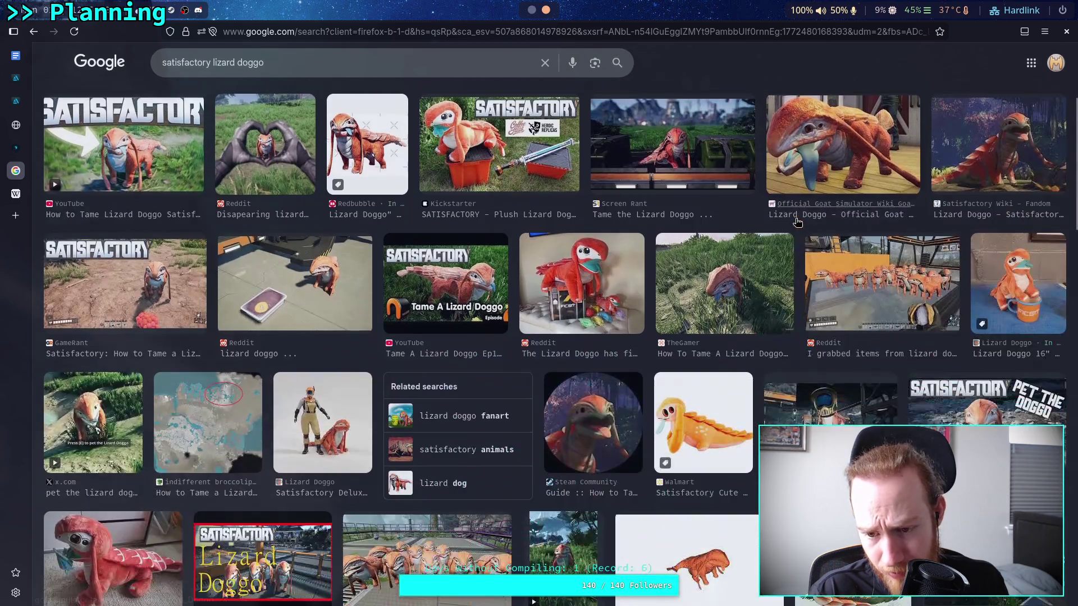
{"action": "scroll", "coordinate": [798, 223], "scroll_direction": "down", "scroll_amount": 1}
{"action": "key", "text": "alt+Left"}
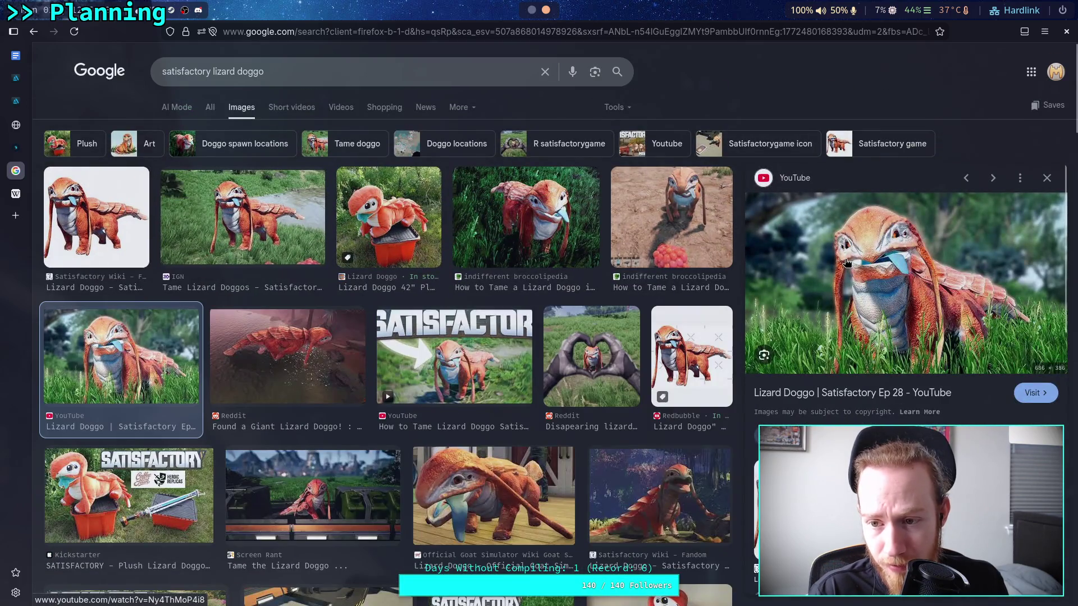
{"action": "right_click", "coordinate": [847, 263]}
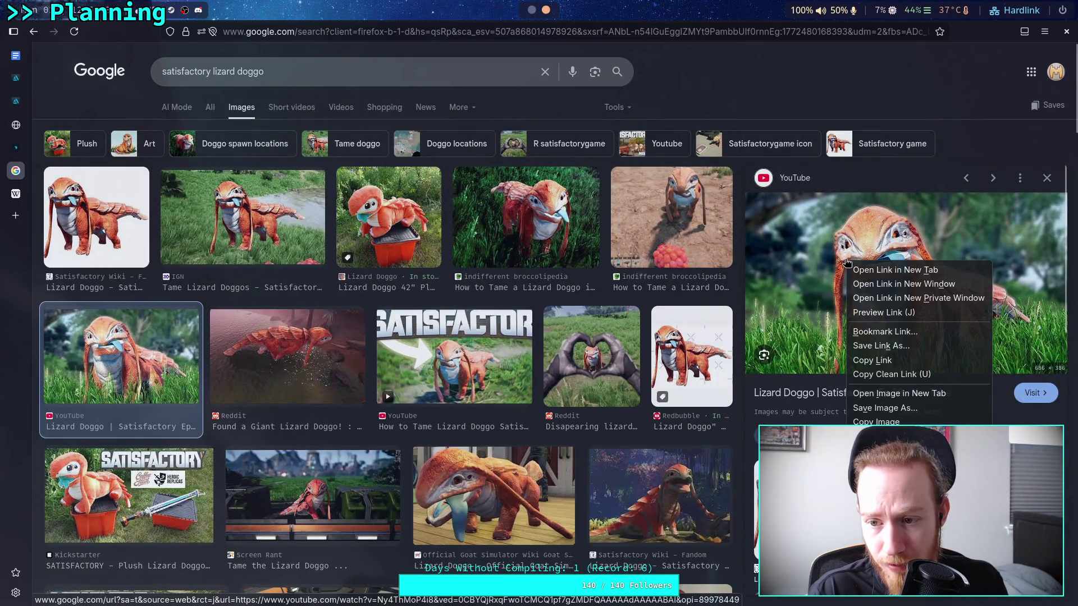
{"action": "left_click", "coordinate": [872, 360]}
{"action": "left_click", "coordinate": [532, 11]}
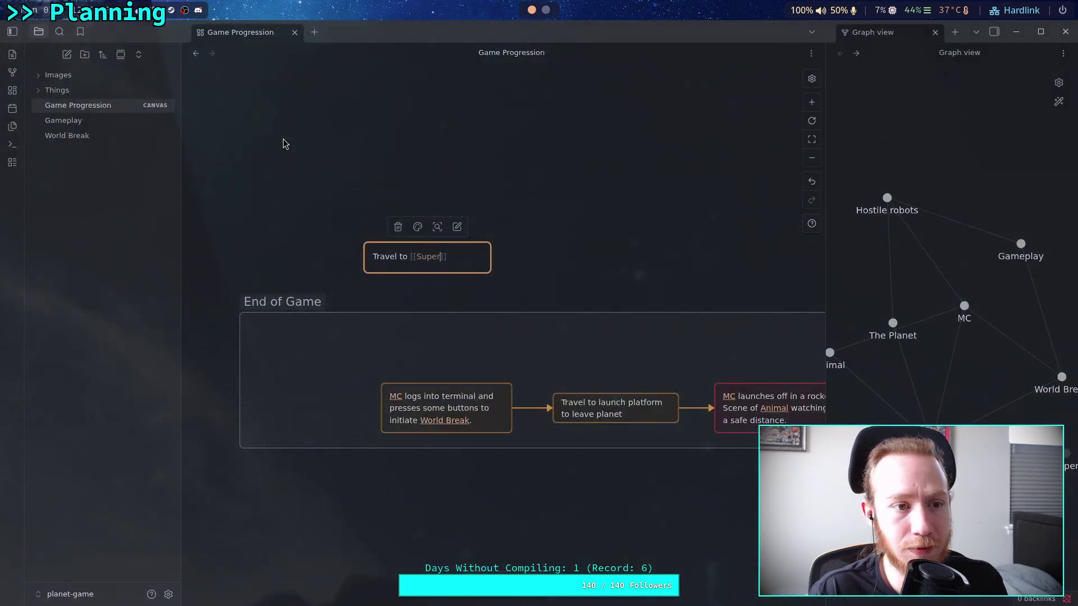
Paste the Lizard Doggo picture into the Animal note below the ArtStation link, followed by blank lines.
{"action": "left_click", "coordinate": [58, 90]}
{"action": "left_click", "coordinate": [71, 109]}
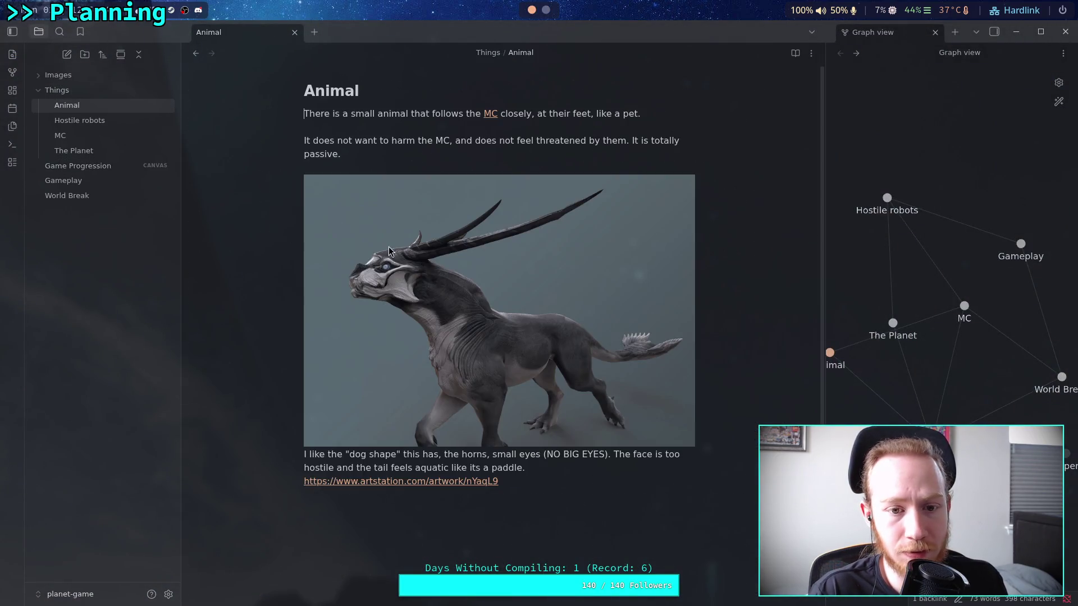
{"action": "scroll", "coordinate": [584, 409], "scroll_direction": "down", "scroll_amount": 2}
{"action": "left_click", "coordinate": [621, 483]}
{"action": "key", "text": "Return"}
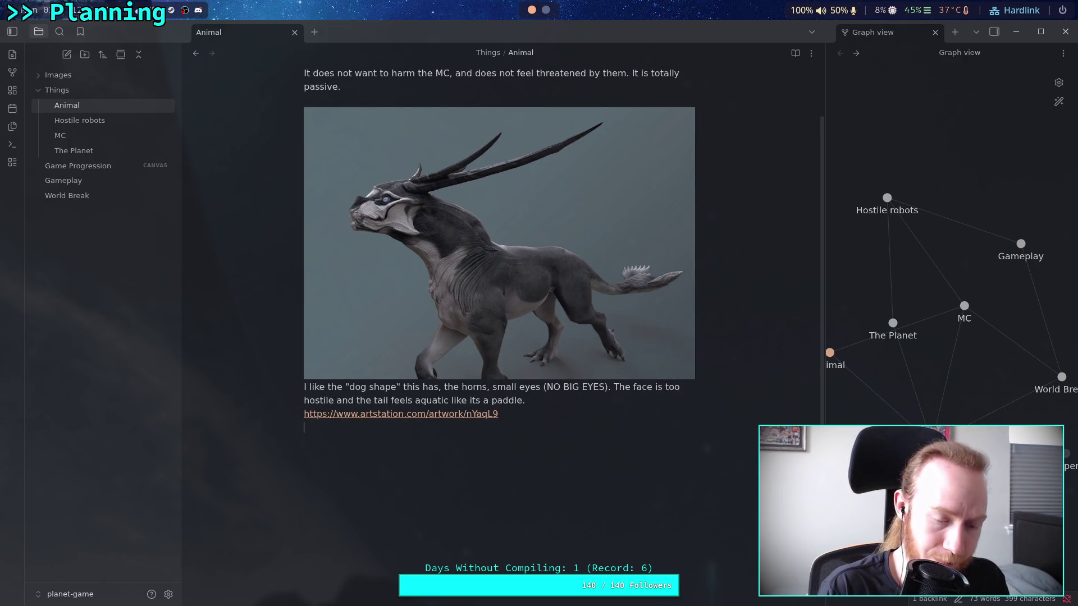
{"action": "key", "text": "ctrl+v"}
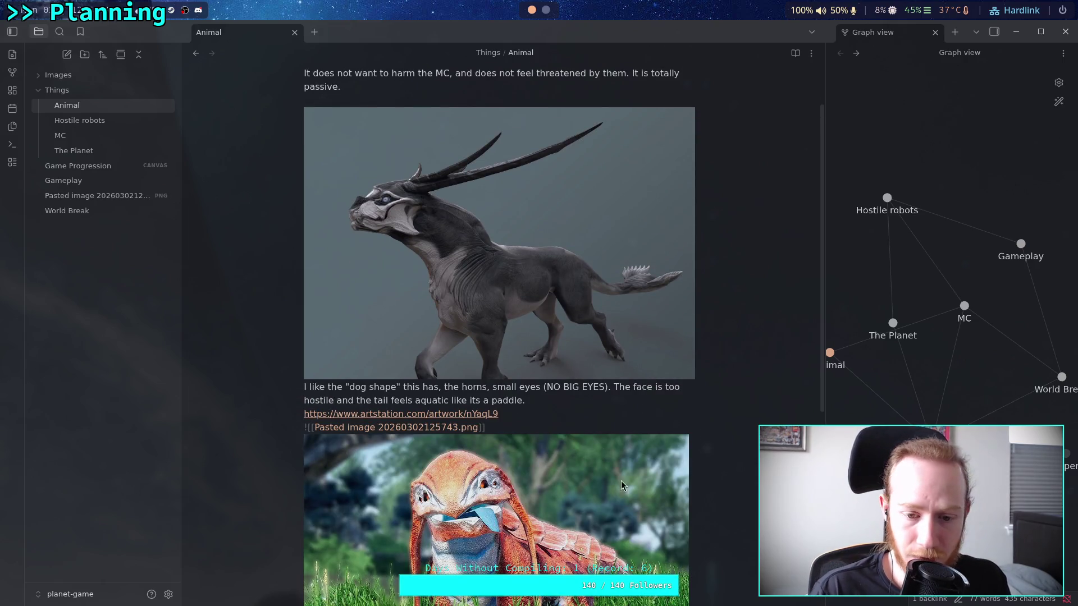
{"action": "scroll", "coordinate": [621, 481], "scroll_direction": "down", "scroll_amount": 3}
{"action": "key", "text": "Return"}
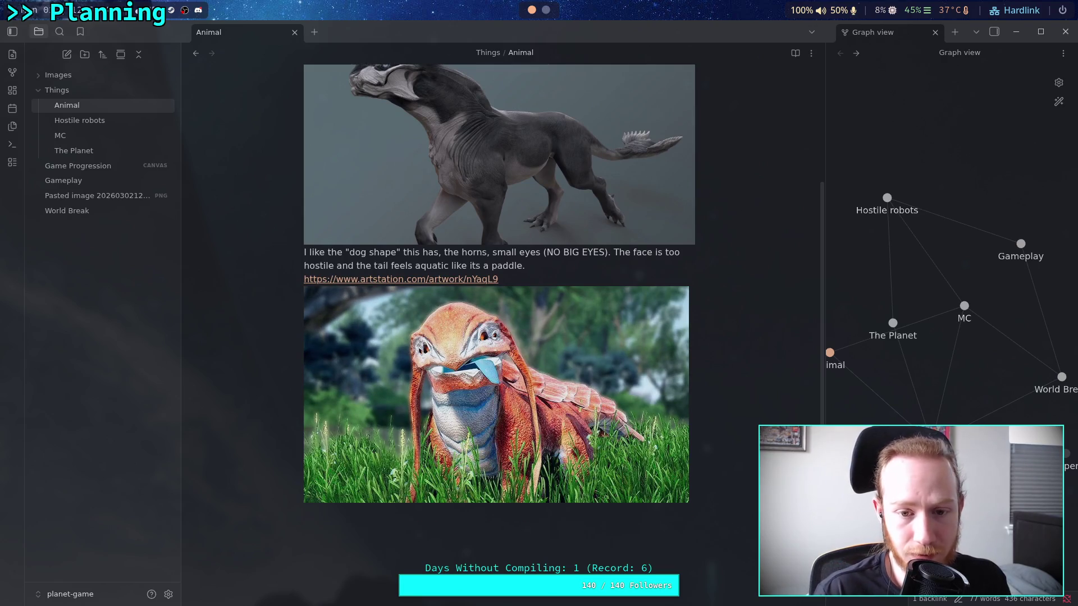
{"action": "key", "text": "Return"}
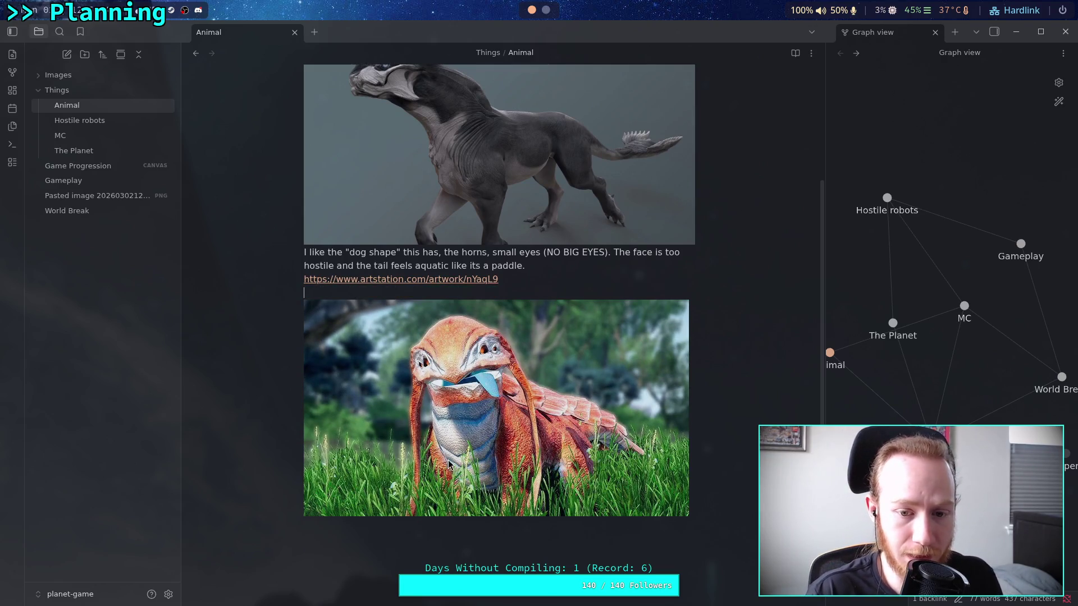
{"action": "left_click", "coordinate": [443, 547]}
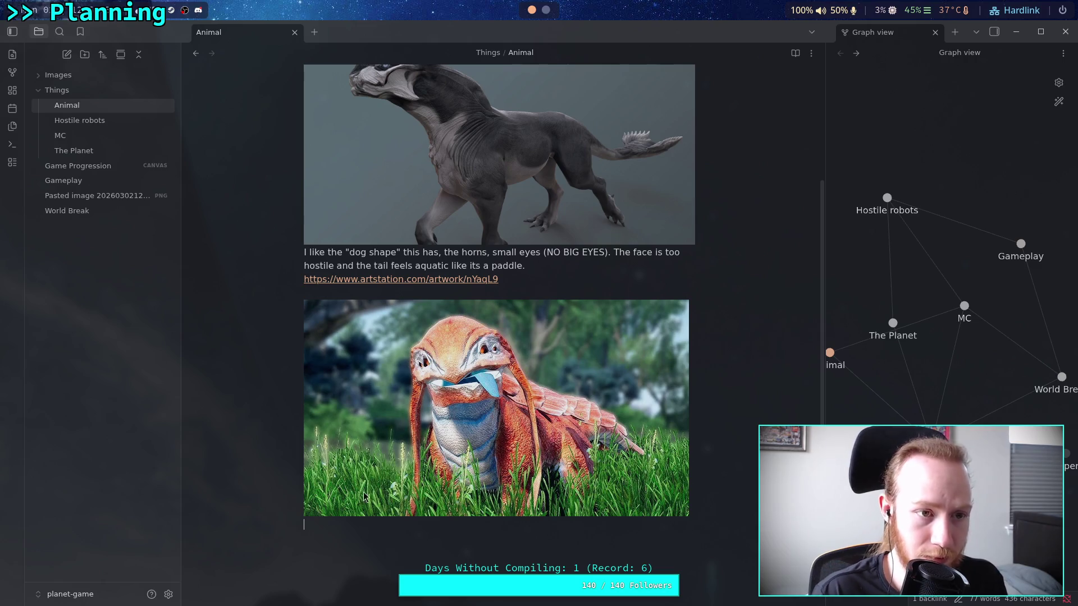
{"action": "key", "text": "super+2"}
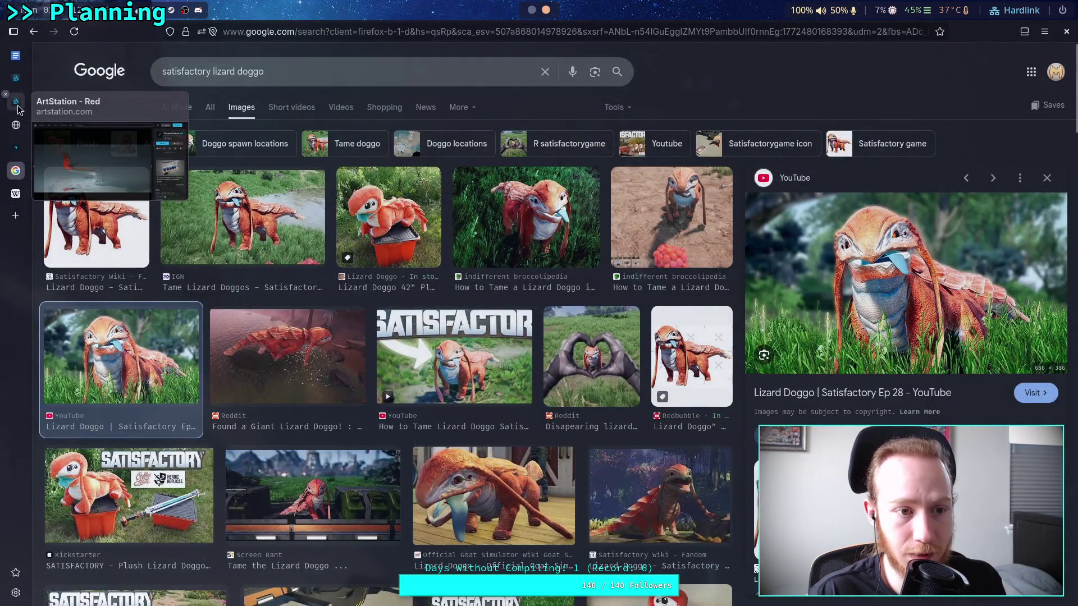
Search ArtStation for 'satisfactory' and browse the results.
{"action": "left_click", "coordinate": [16, 101]}
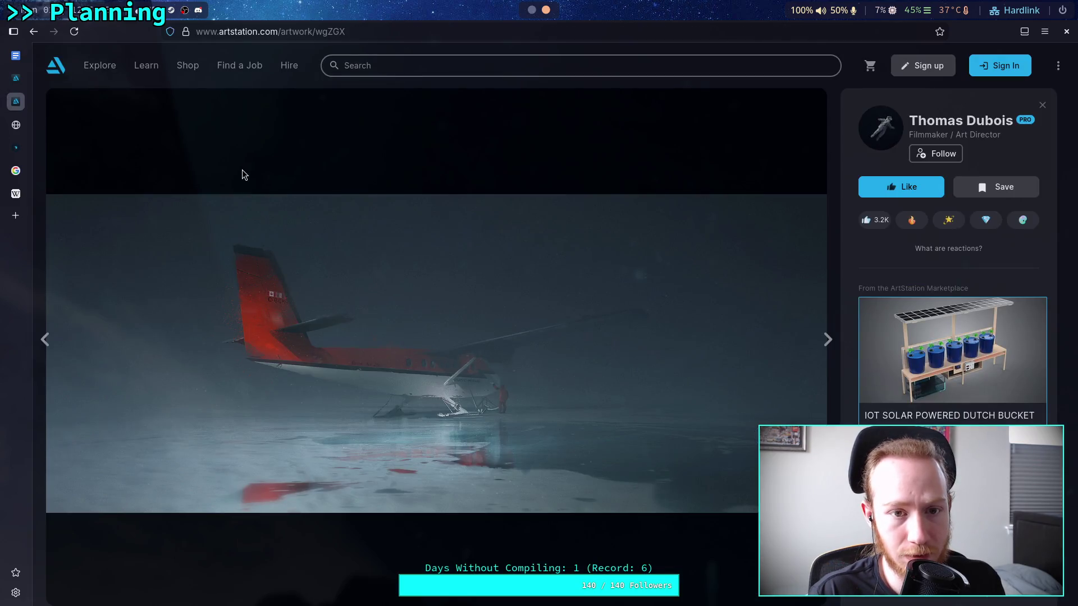
{"action": "left_click", "coordinate": [435, 66]}
{"action": "type", "text": "sat"}
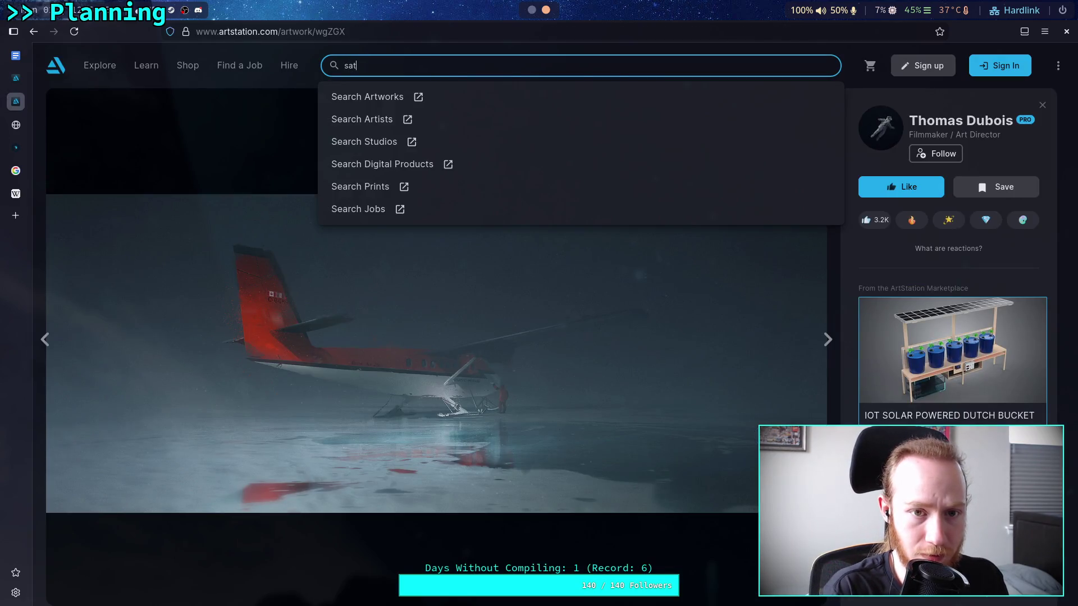
{"action": "type", "text": "isfactory"}
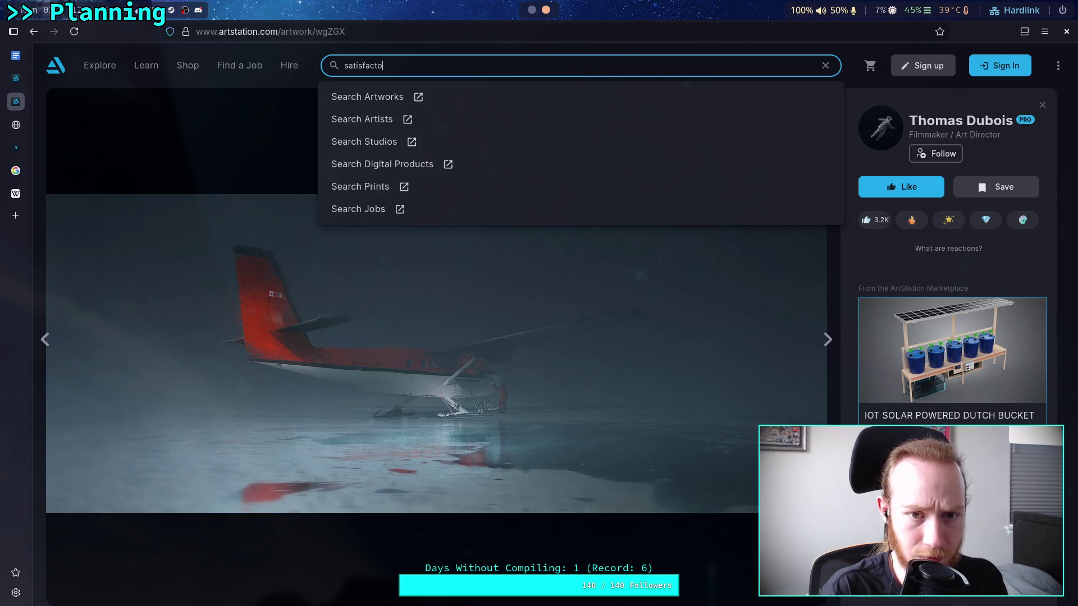
{"action": "key", "text": "Return"}
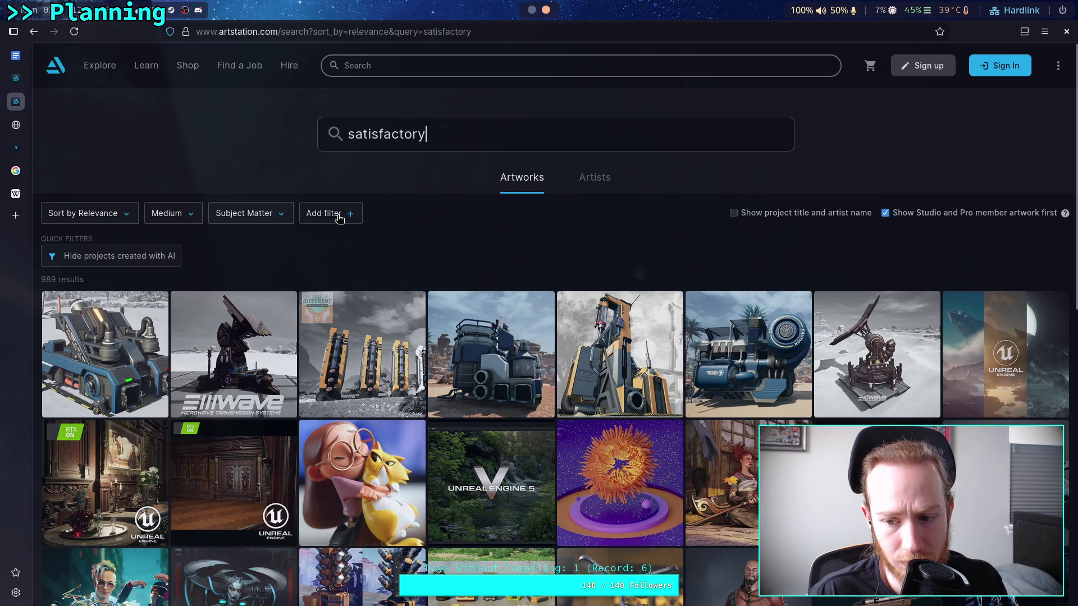
{"action": "scroll", "coordinate": [37, 246], "scroll_direction": "down", "scroll_amount": 2}
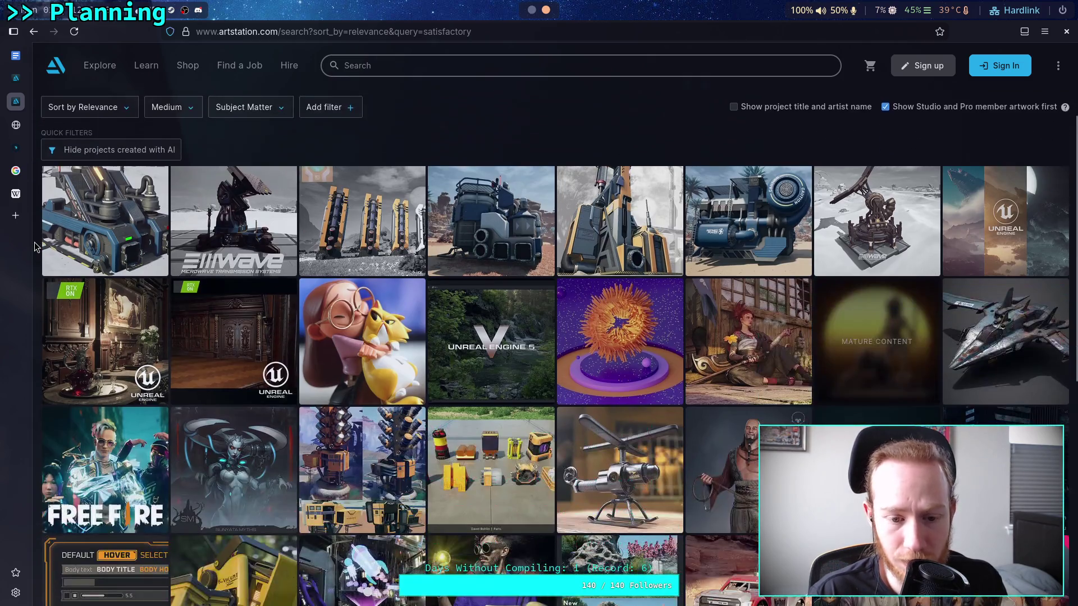
{"action": "scroll", "coordinate": [35, 246], "scroll_direction": "down", "scroll_amount": 3}
{"action": "scroll", "coordinate": [35, 247], "scroll_direction": "down", "scroll_amount": 3}
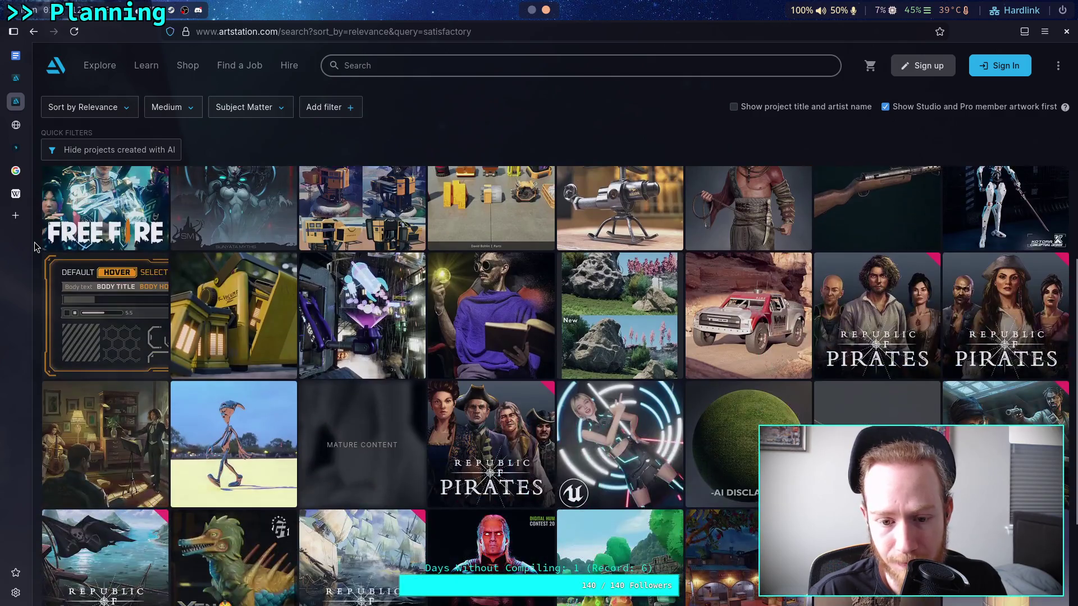
{"action": "scroll", "coordinate": [35, 247], "scroll_direction": "down", "scroll_amount": 3}
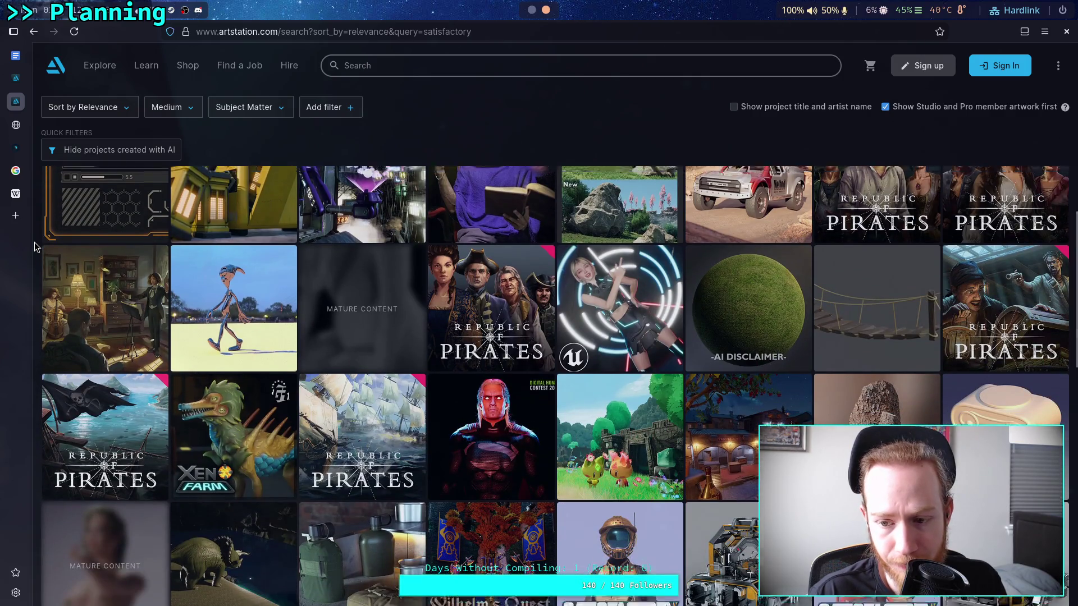
{"action": "scroll", "coordinate": [35, 247], "scroll_direction": "down", "scroll_amount": 2}
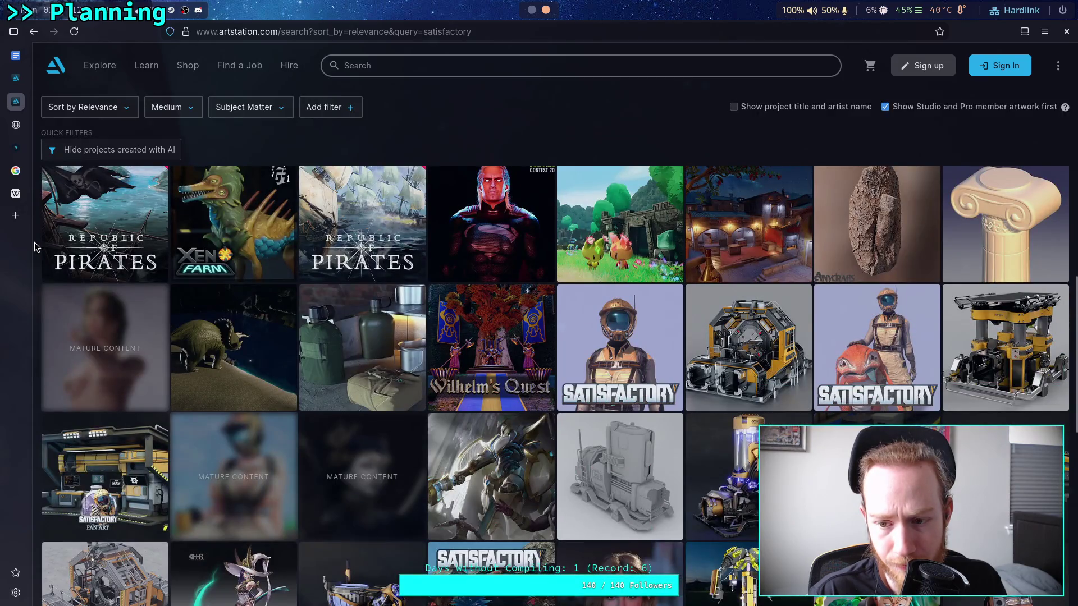
{"action": "scroll", "coordinate": [35, 247], "scroll_direction": "up", "scroll_amount": 10}
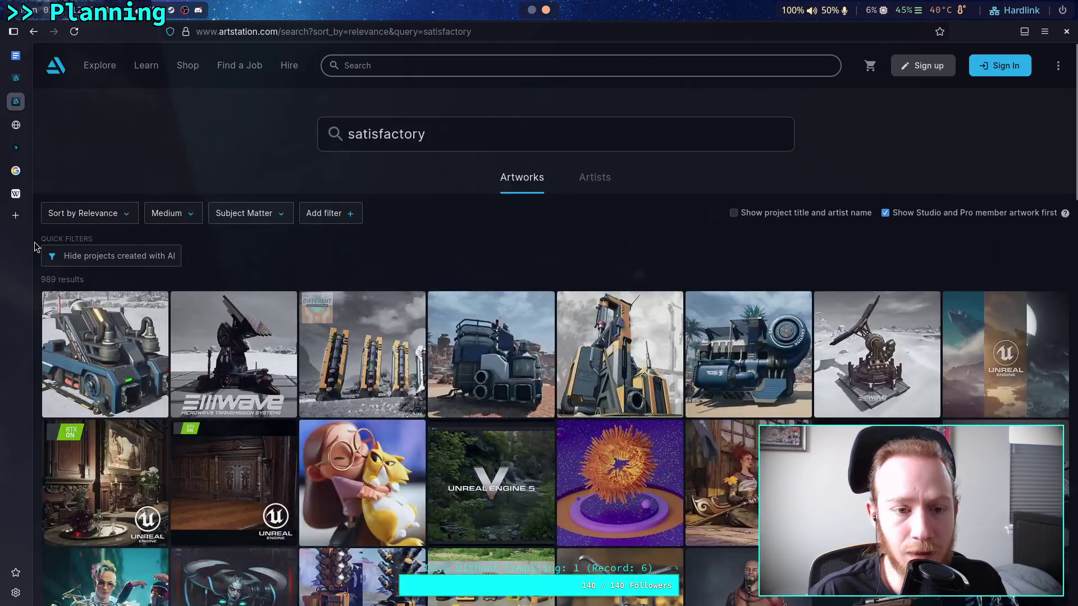
Search for 'lizard doggo', then go back to the earlier 'ArtStation - Red' artwork page.
{"action": "double_click", "coordinate": [438, 134]}
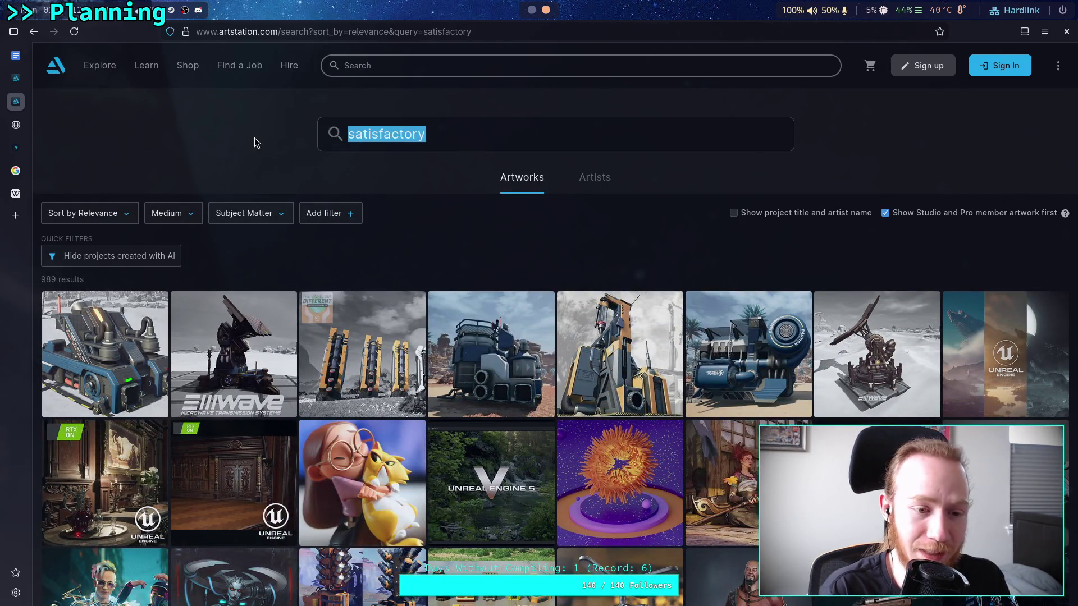
{"action": "type", "text": "liza"}
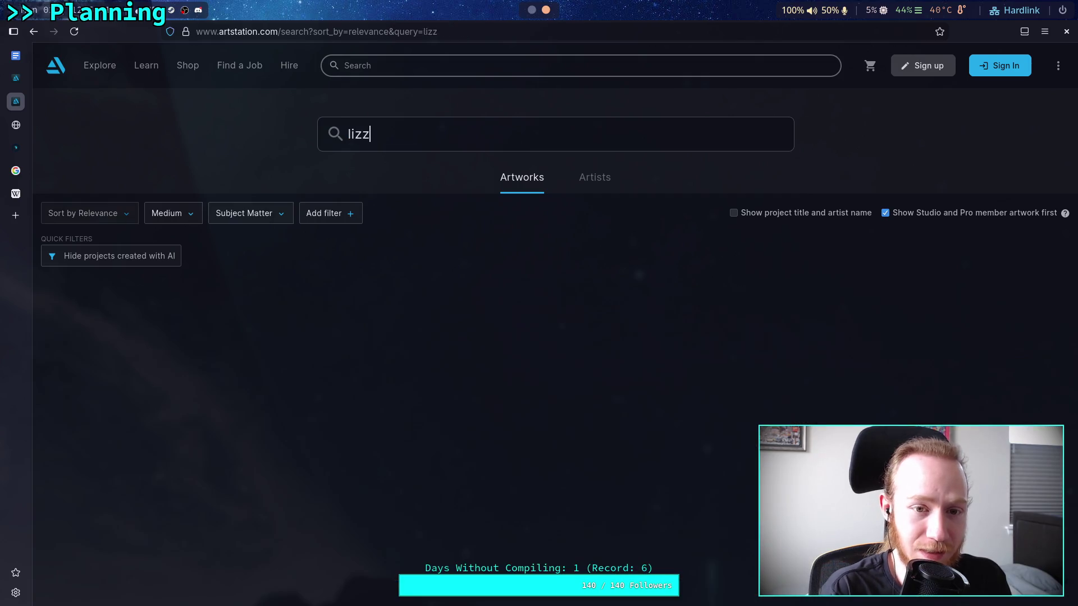
{"action": "type", "text": "rd dogga"}
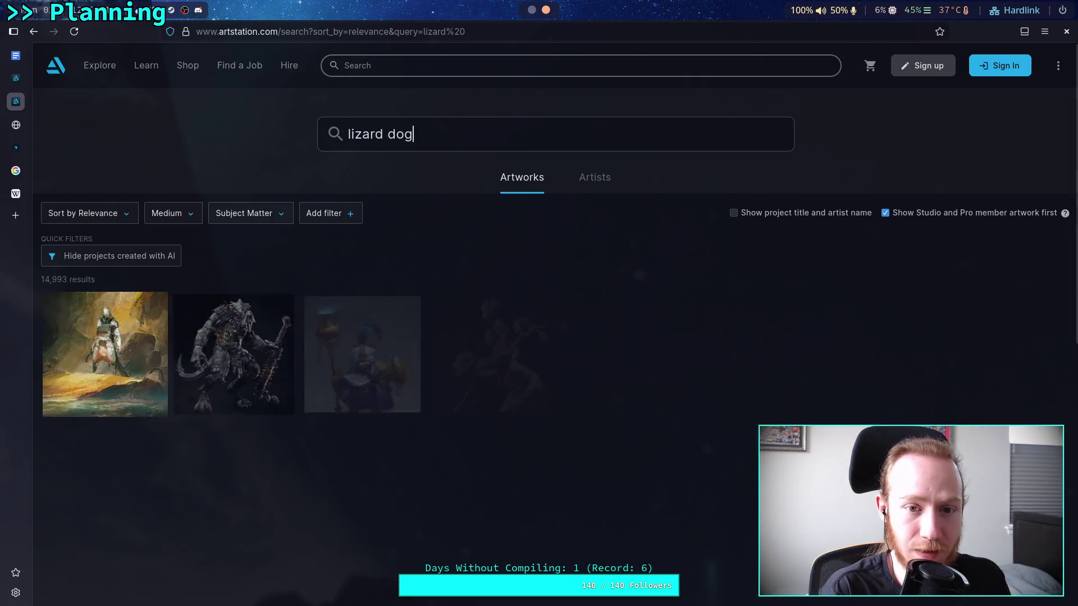
{"action": "key", "text": "BackSpace"}
{"action": "type", "text": "o"}
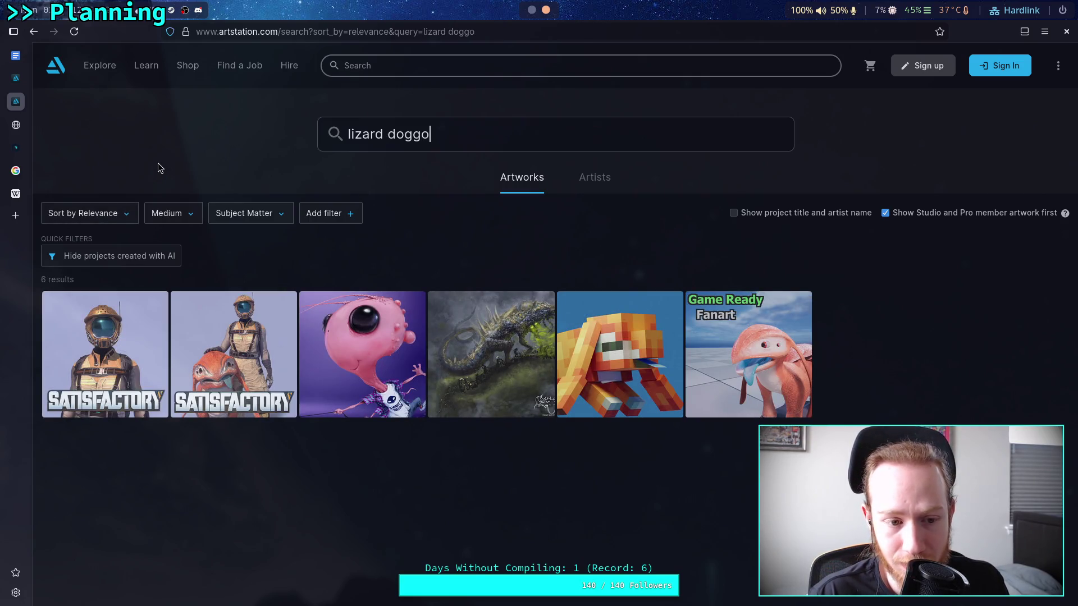
{"action": "right_click", "coordinate": [32, 32]}
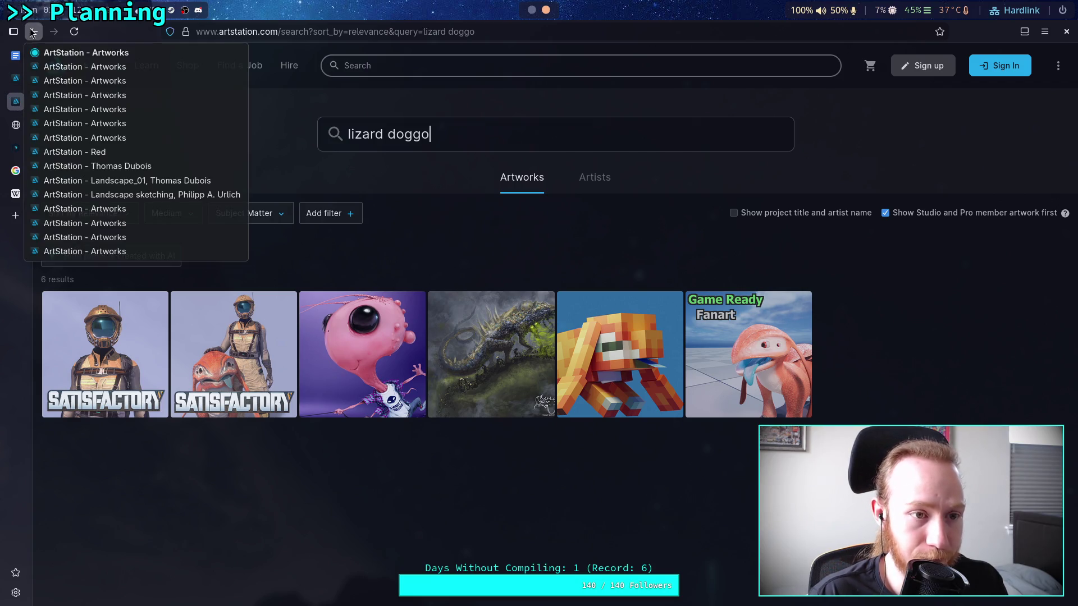
{"action": "left_click", "coordinate": [109, 156]}
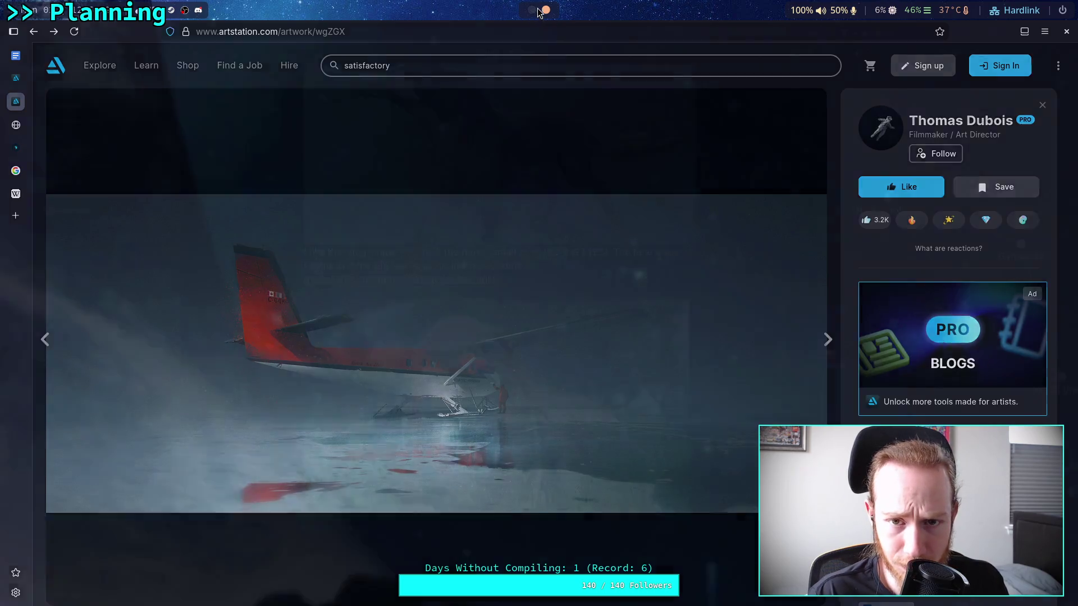
{"action": "left_click", "coordinate": [547, 10]}
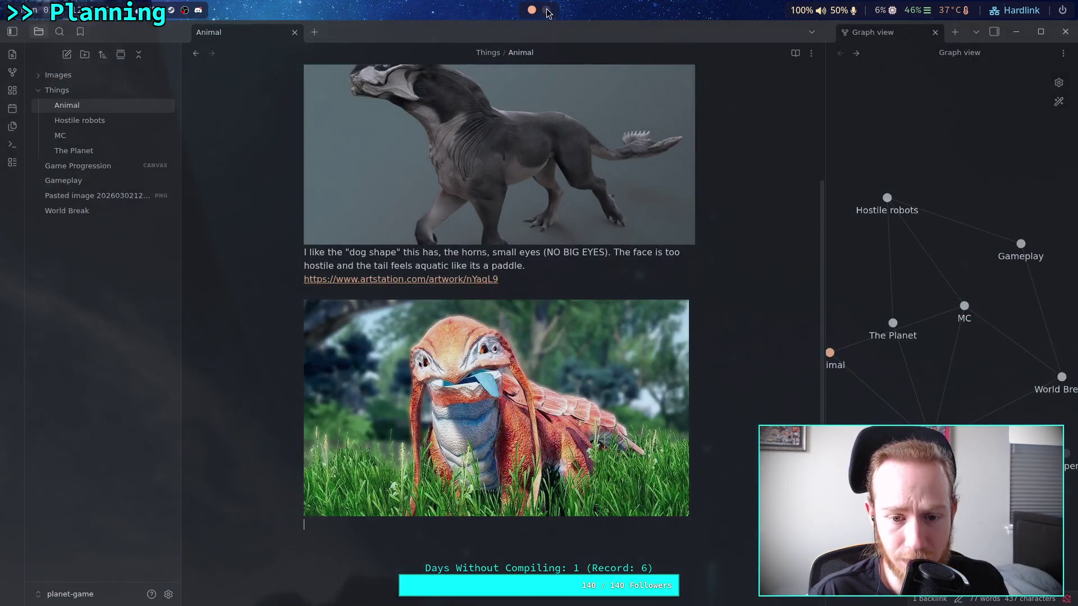
Change 'dog shape' to 'pet shape' in the Animal note.
{"action": "left_click", "coordinate": [597, 522]}
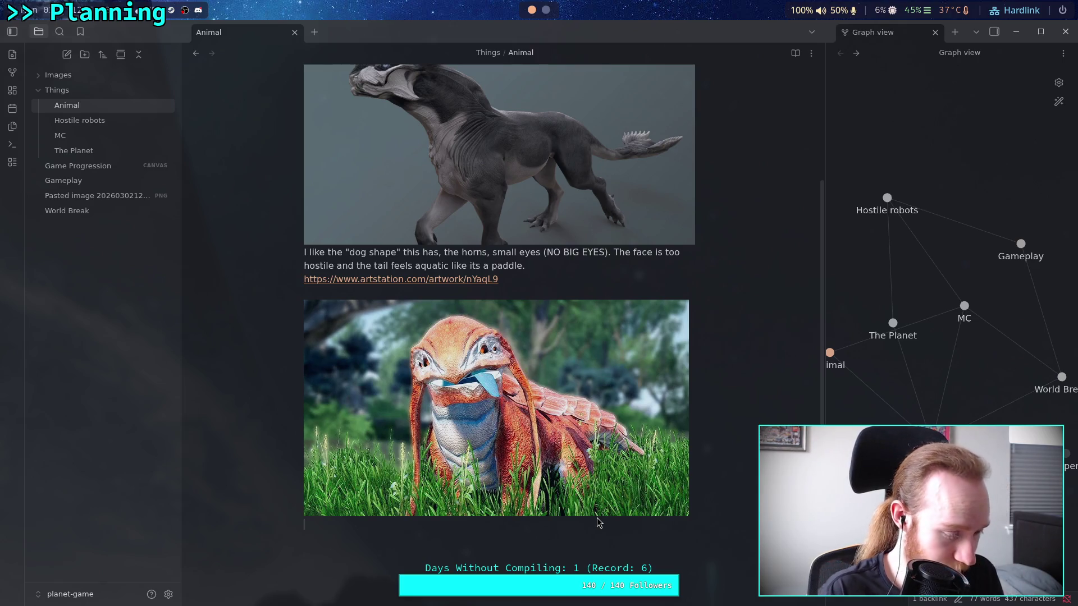
{"action": "double_click", "coordinate": [363, 258]}
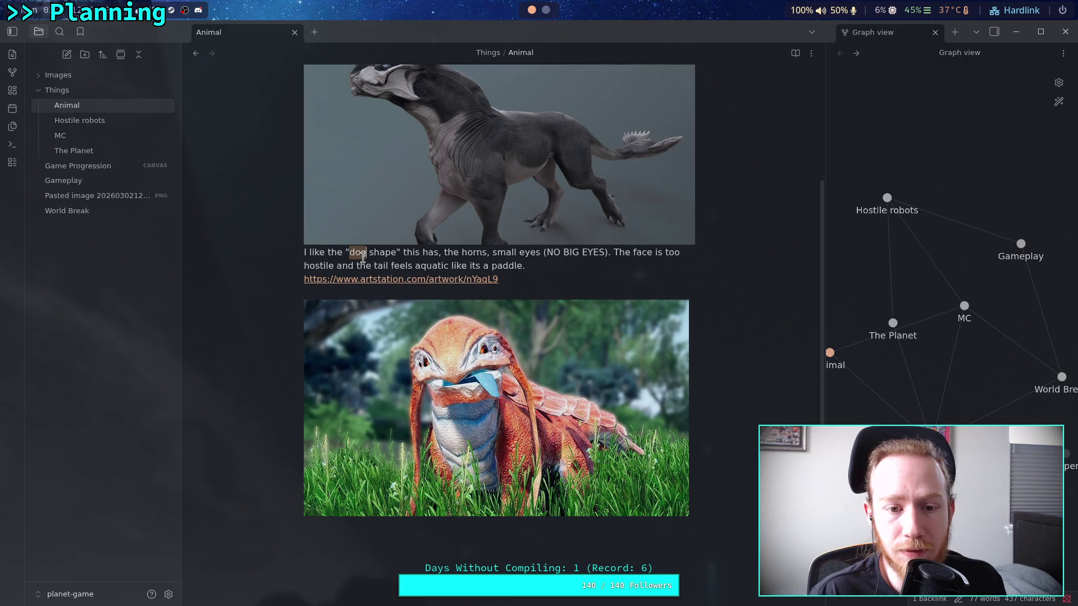
{"action": "type", "text": "pet"}
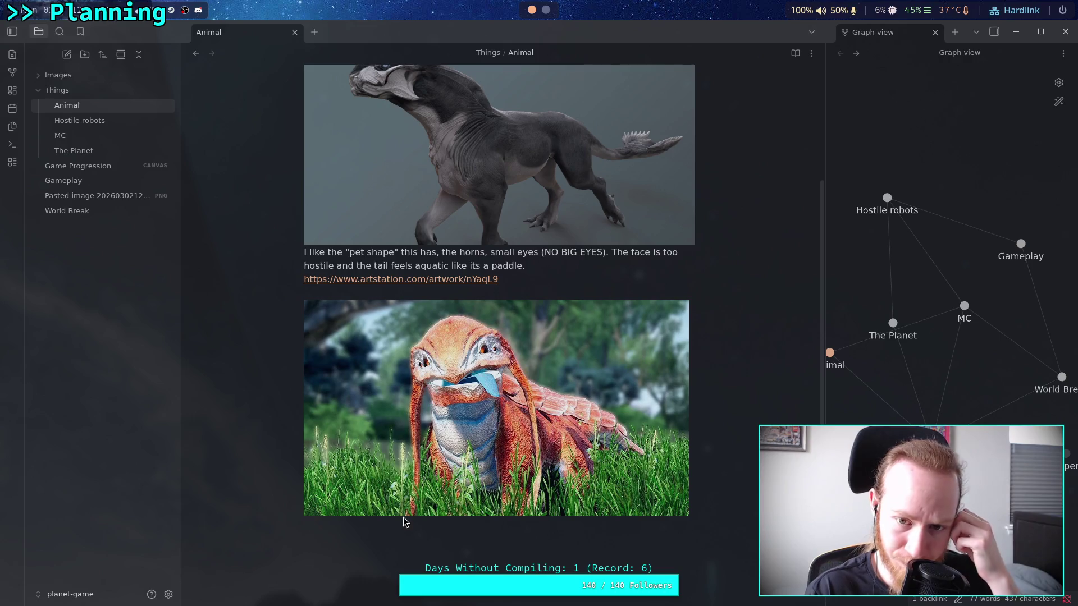
Caption the second image: long body, four legs, colorful, alien eyes, no teeth, tail, silly; Lizard doggo from Satisfactory.
{"action": "left_click", "coordinate": [388, 536]}
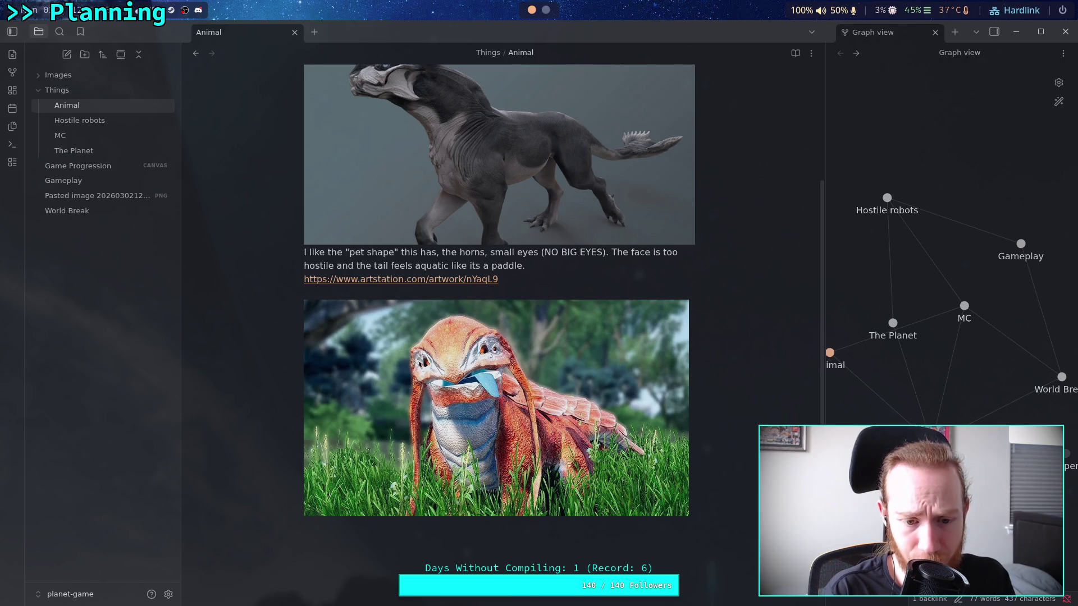
{"action": "type", "text": "Long body, "}
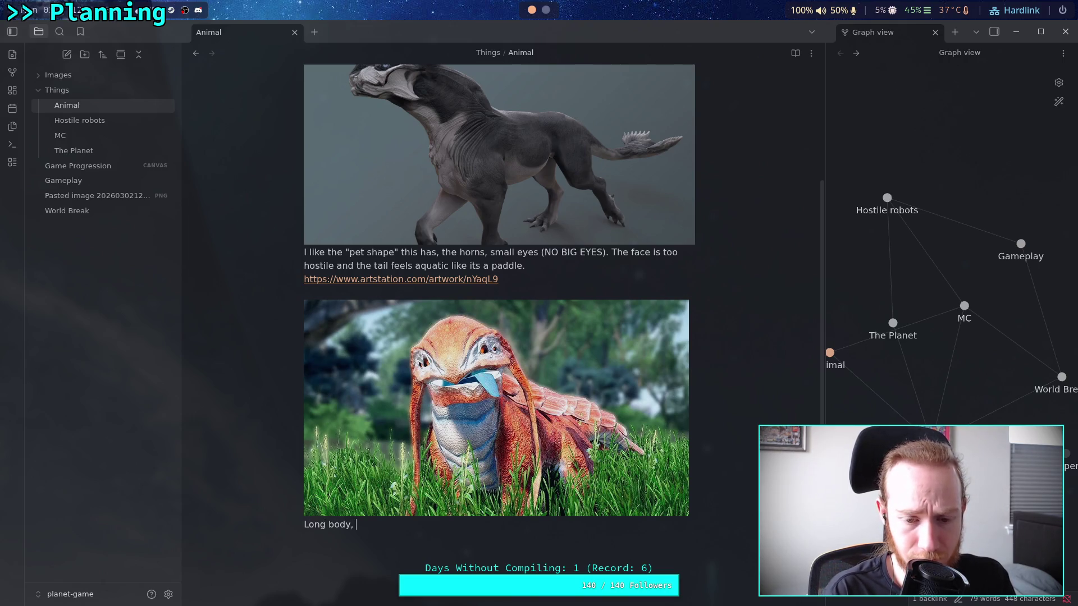
{"action": "type", "text": "four legs, "}
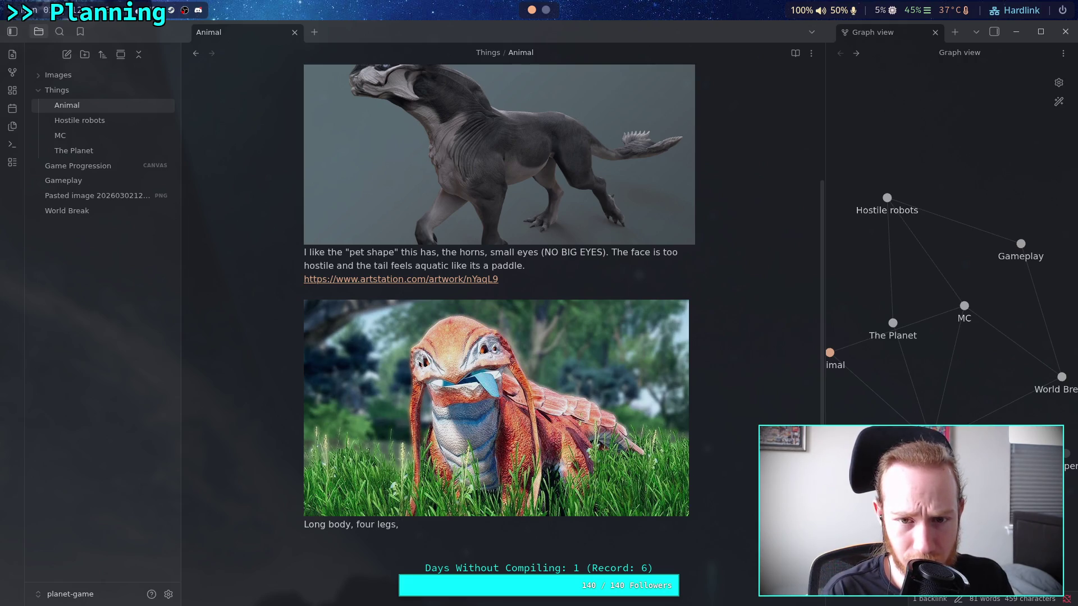
{"action": "type", "text": "colorful."}
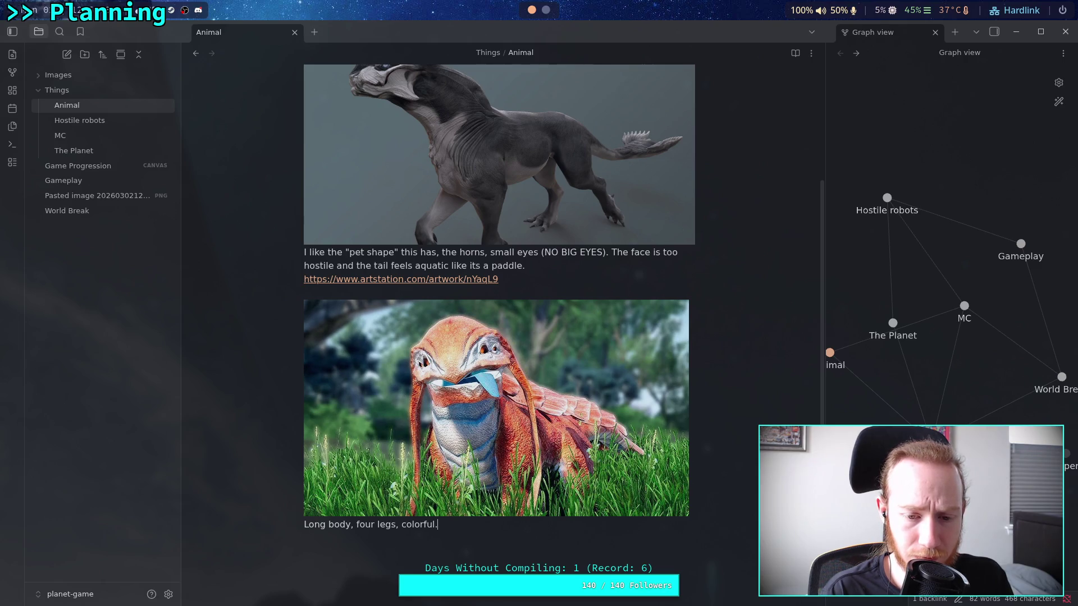
{"action": "type", "text": " Sma"}
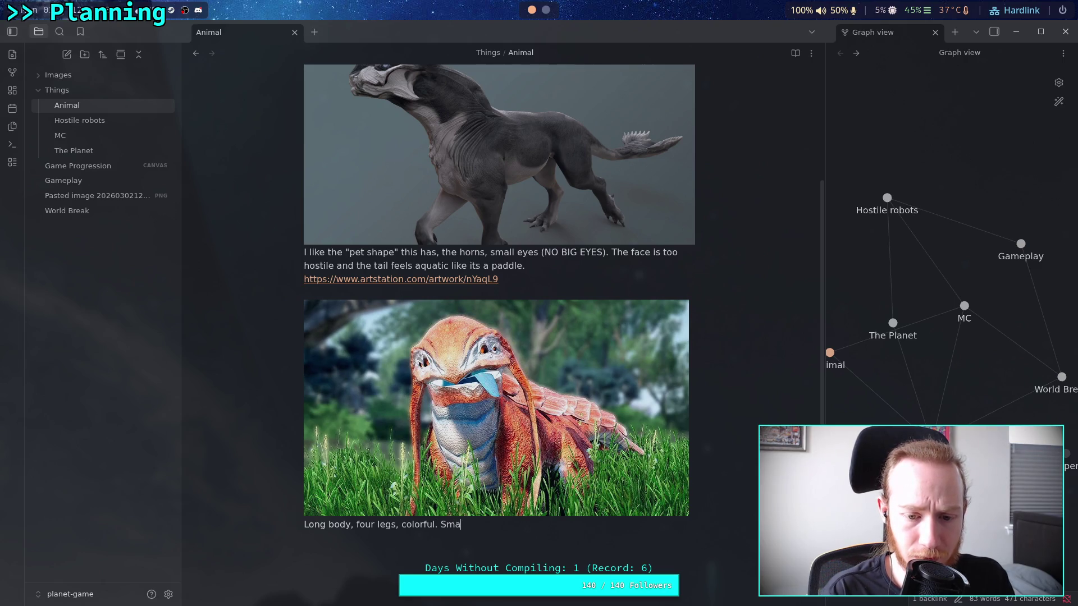
{"action": "type", "text": "ll eyes."}
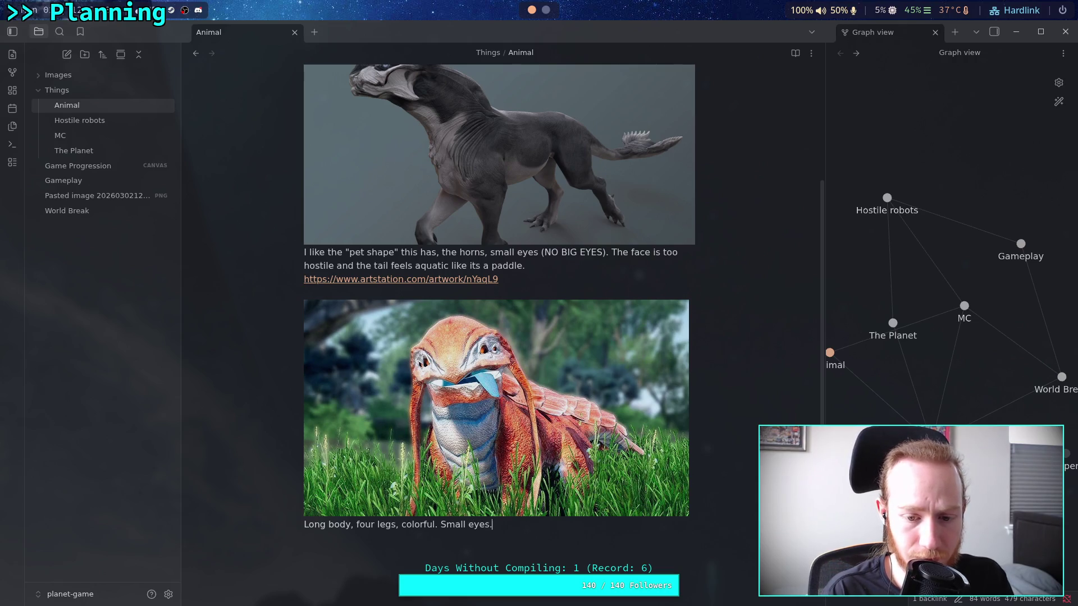
{"action": "key", "text": "BackSpace"}
{"action": "key", "text": "BackSpace"}
{"action": "key", "text": "BackSpace"}
{"action": "type", "text": ","}
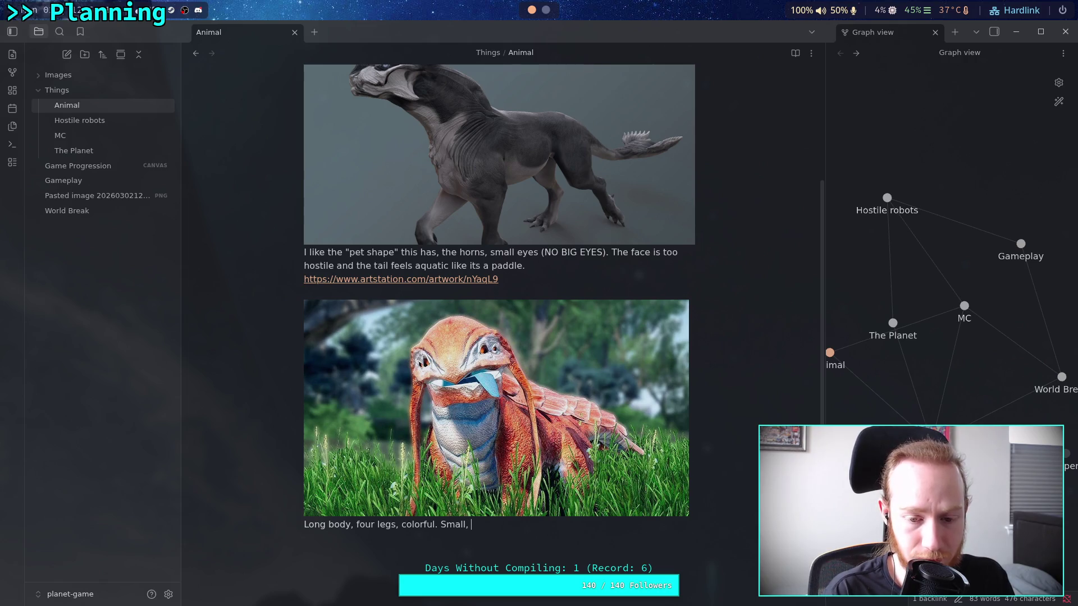
{"action": "type", "text": "alien eyes."}
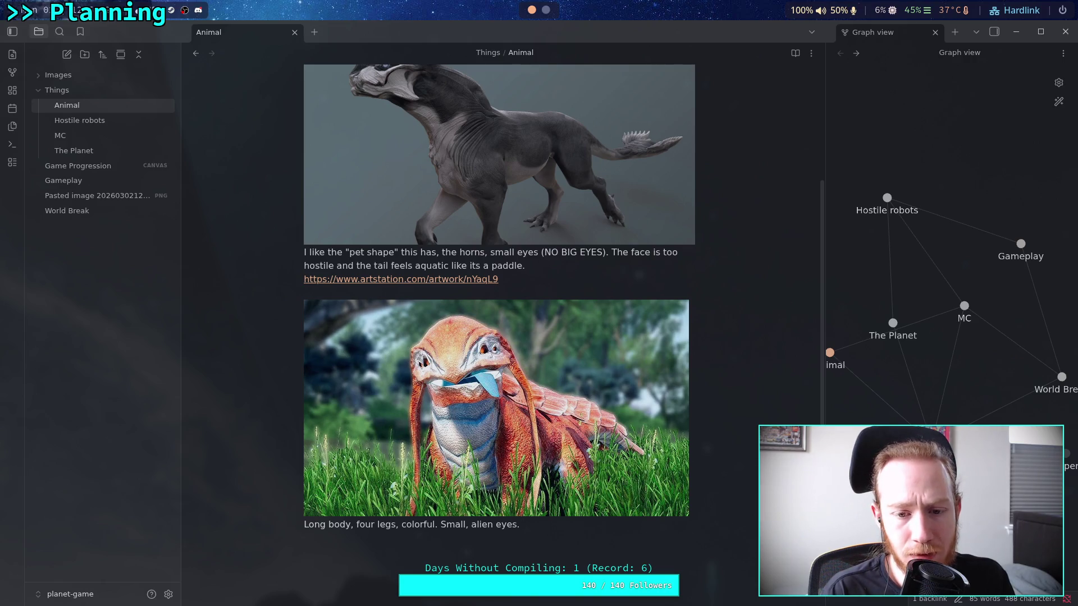
{"action": "type", "text": "No teeth. "}
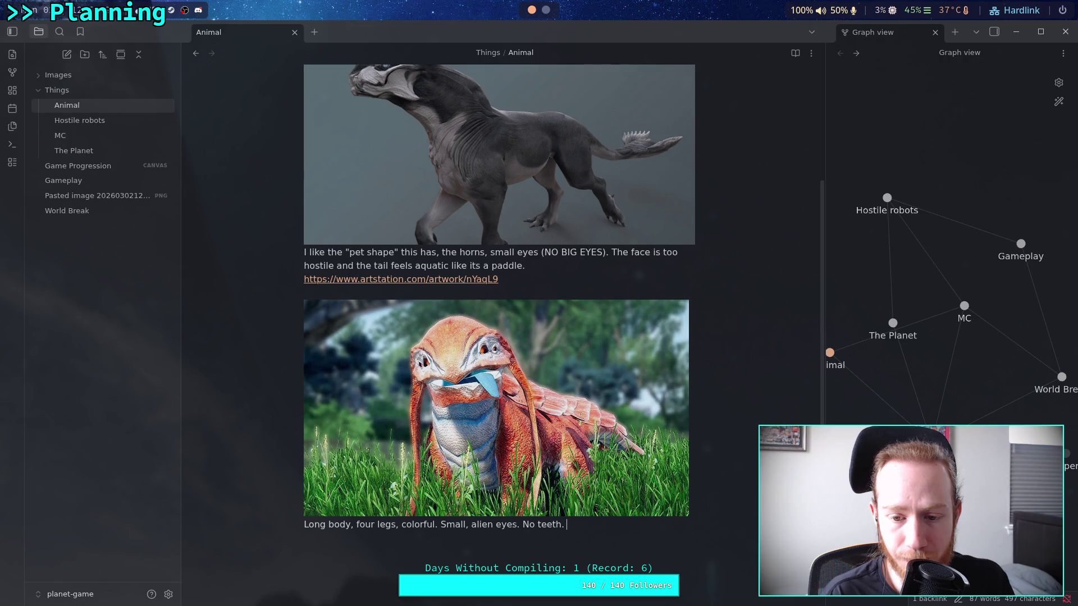
{"action": "type", "text": "Tail"}
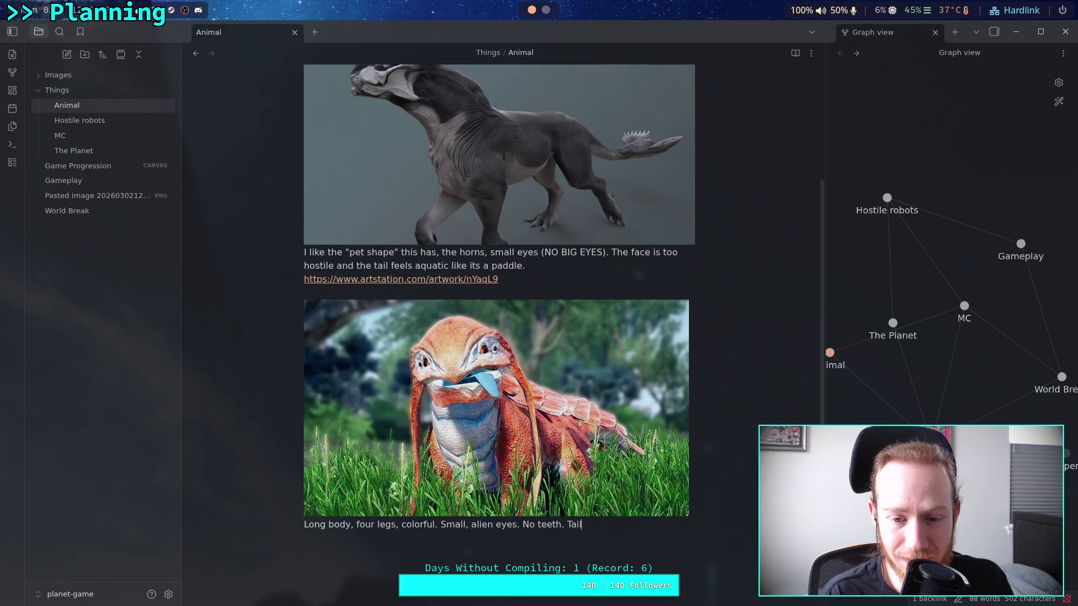
{"action": "type", "text": "."}
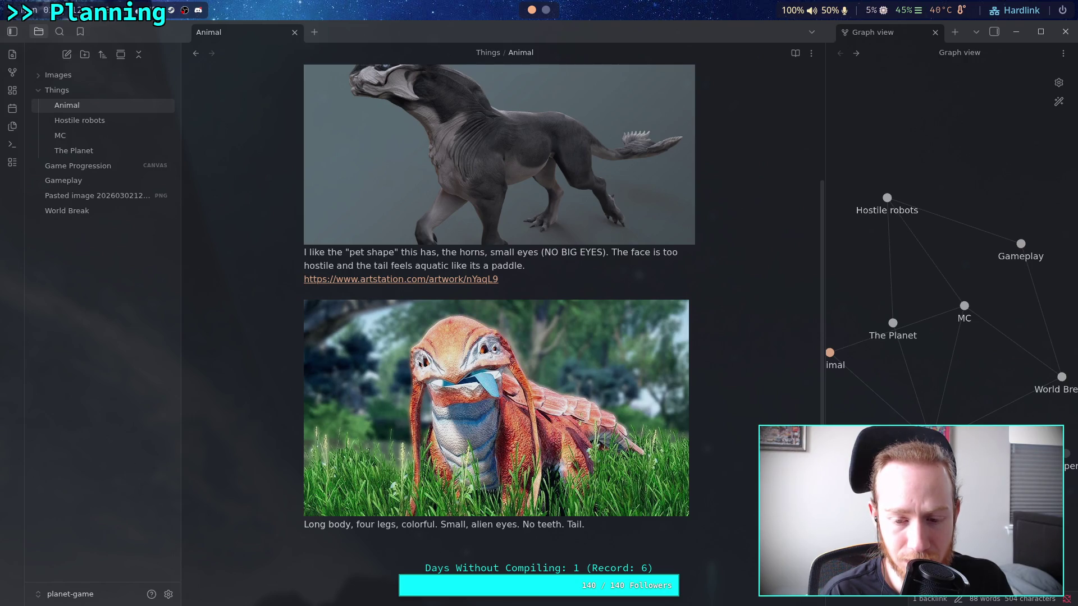
{"action": "type", "text": "It acts f"}
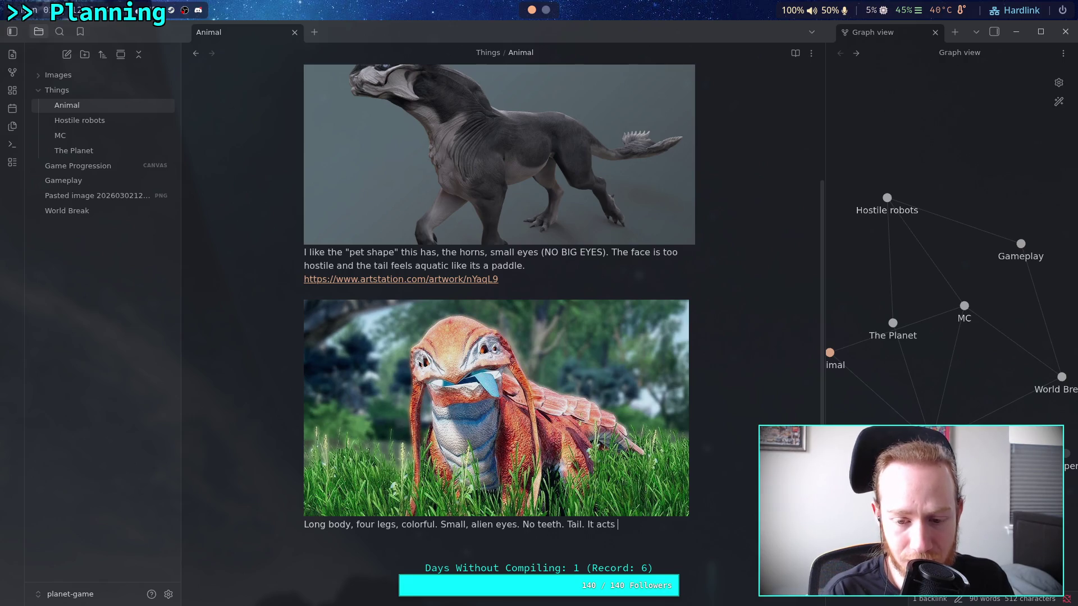
{"action": "key", "text": "BackSpace"}
{"action": "type", "text": "silly "}
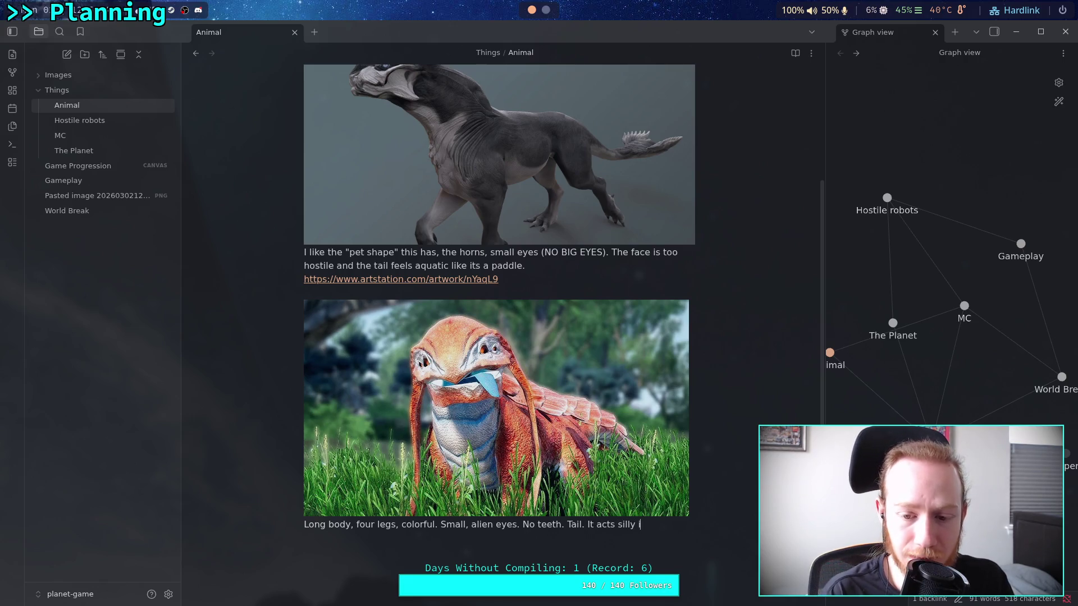
{"action": "type", "text": "in game."}
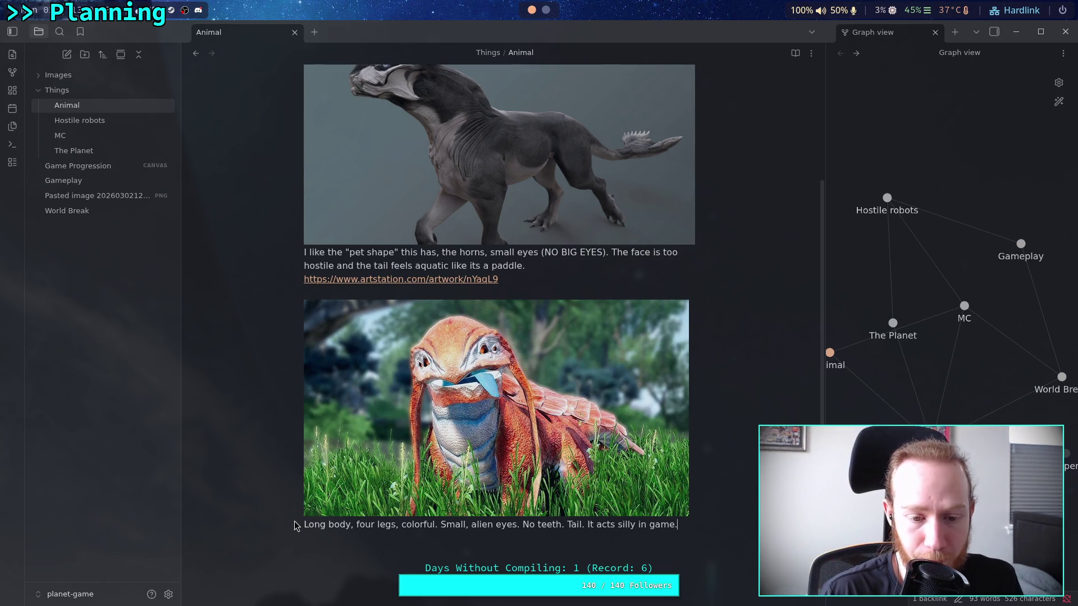
{"action": "type", "text": "Lizard "}
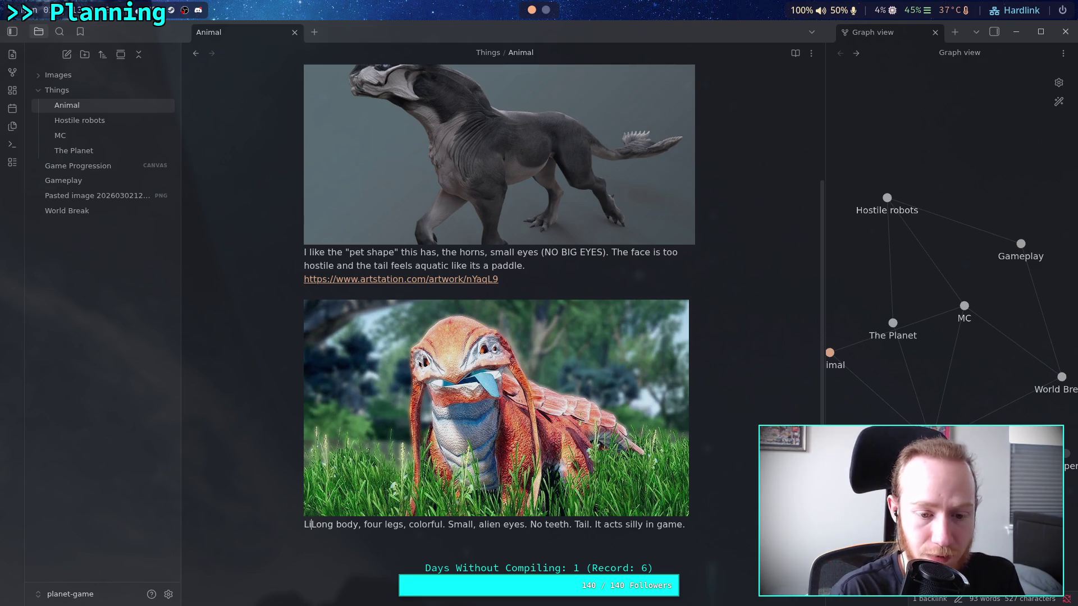
{"action": "type", "text": "dog"}
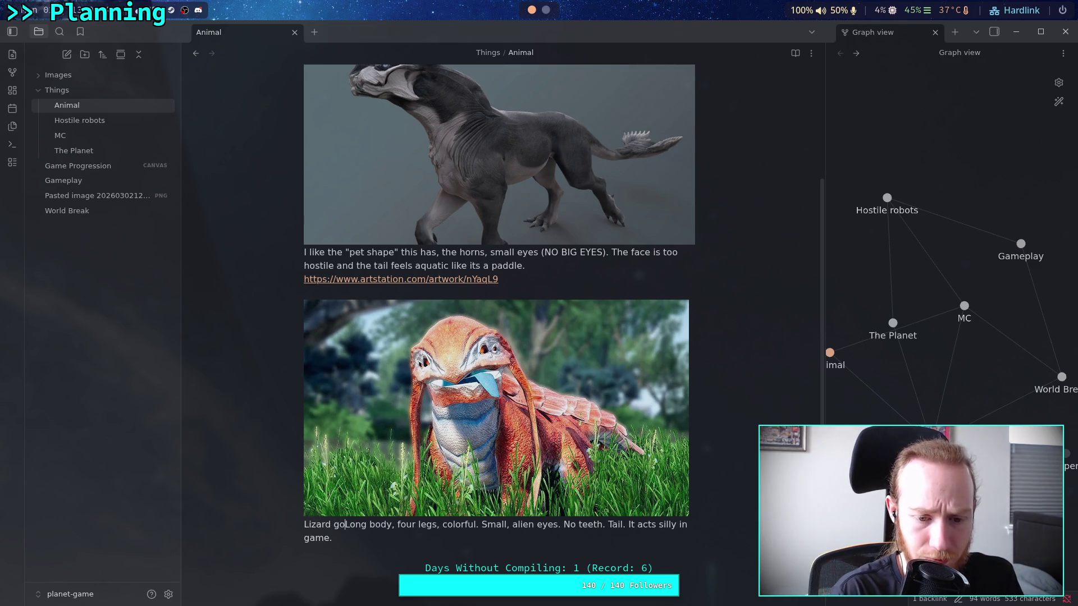
{"action": "type", "text": "go from S"}
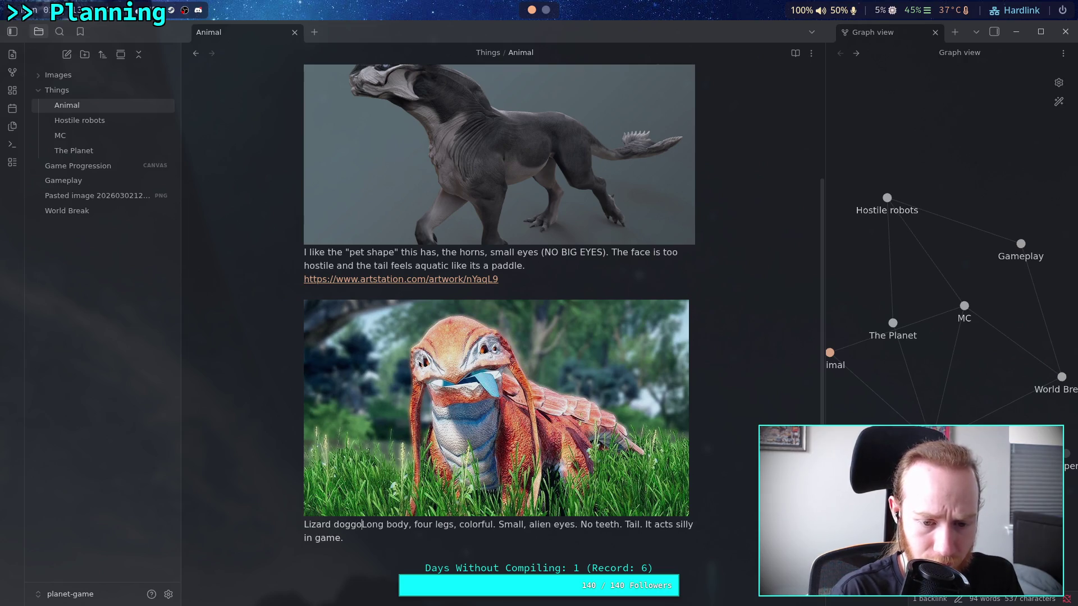
{"action": "type", "text": "atisfactor"}
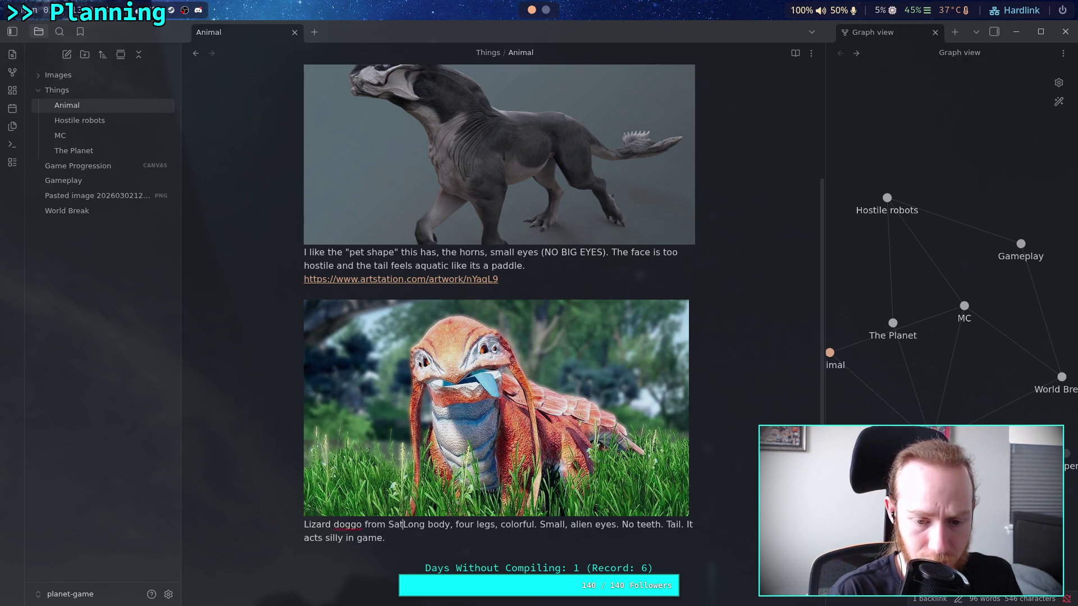
{"action": "type", "text": "y."}
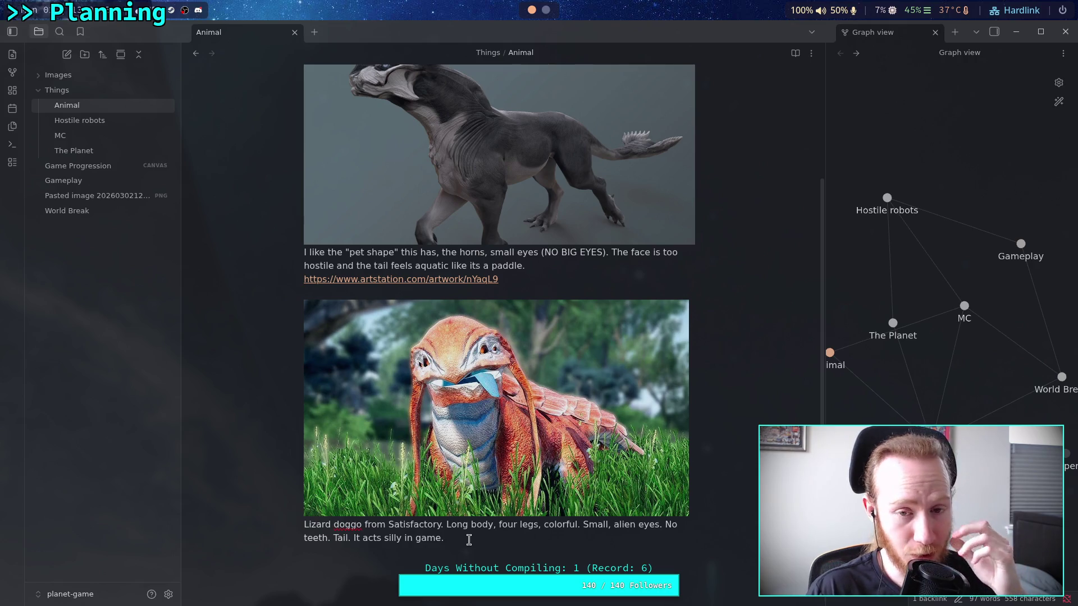
Add 'Blue tongue makes it more alien.' after 'colorful' in the lizard doggo caption.
{"action": "scroll", "coordinate": [445, 510], "scroll_direction": "up", "scroll_amount": 2}
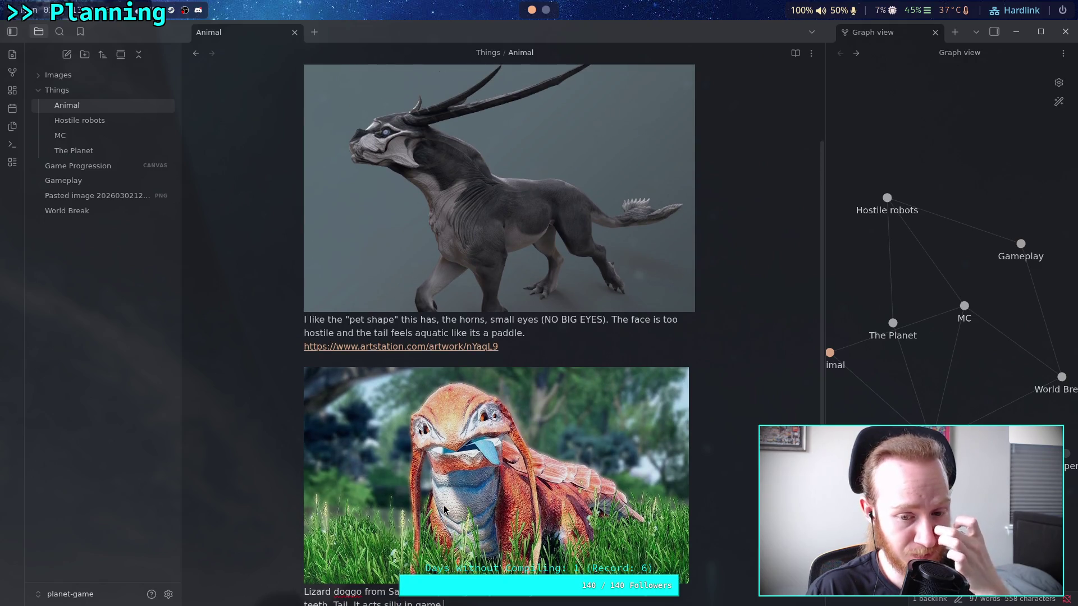
{"action": "scroll", "coordinate": [445, 510], "scroll_direction": "down", "scroll_amount": 4}
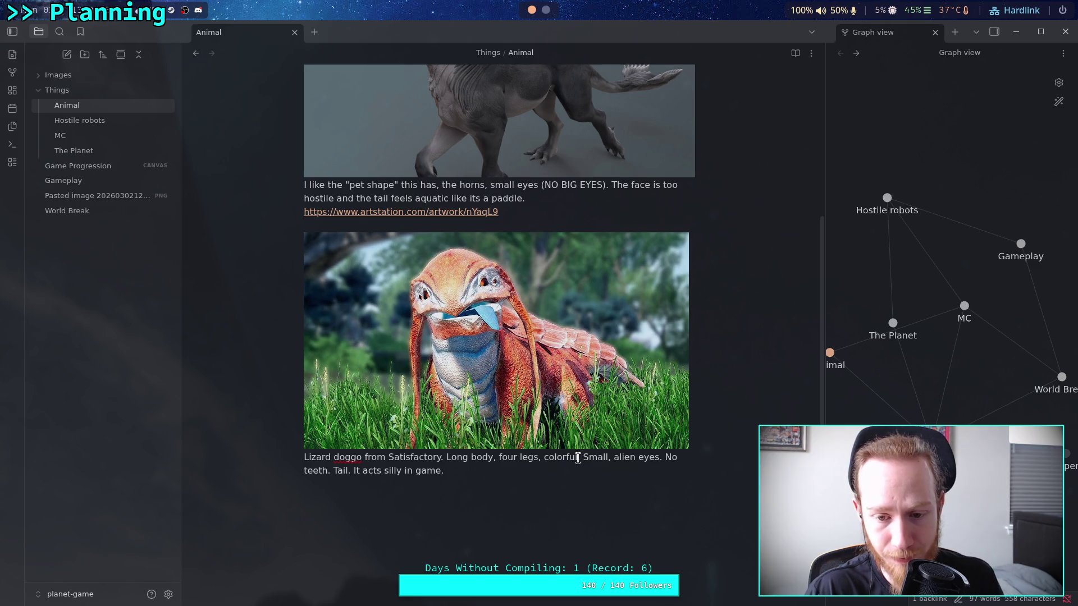
{"action": "left_click", "coordinate": [578, 458]}
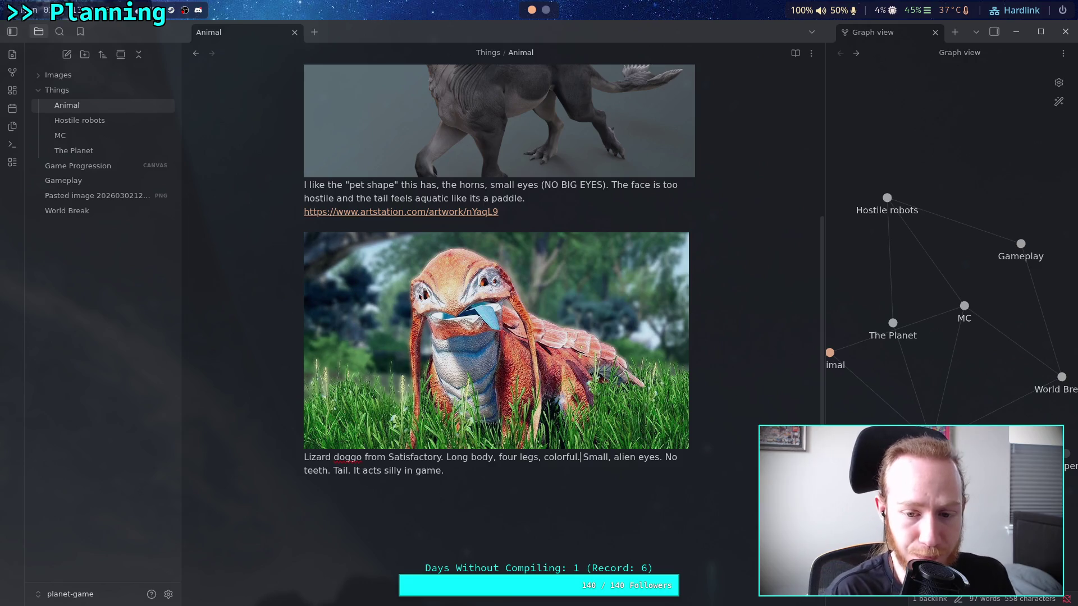
{"action": "type", "text": "Blue c"}
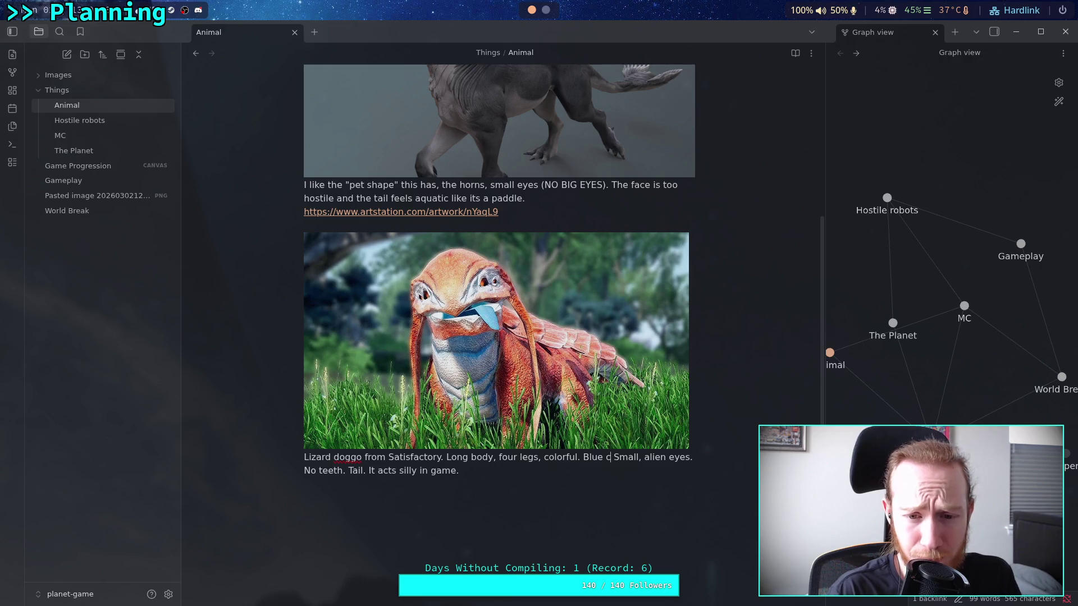
{"action": "key", "text": "BackSpace"}
{"action": "type", "text": "toug"}
{"action": "key", "text": "BackSpace"}
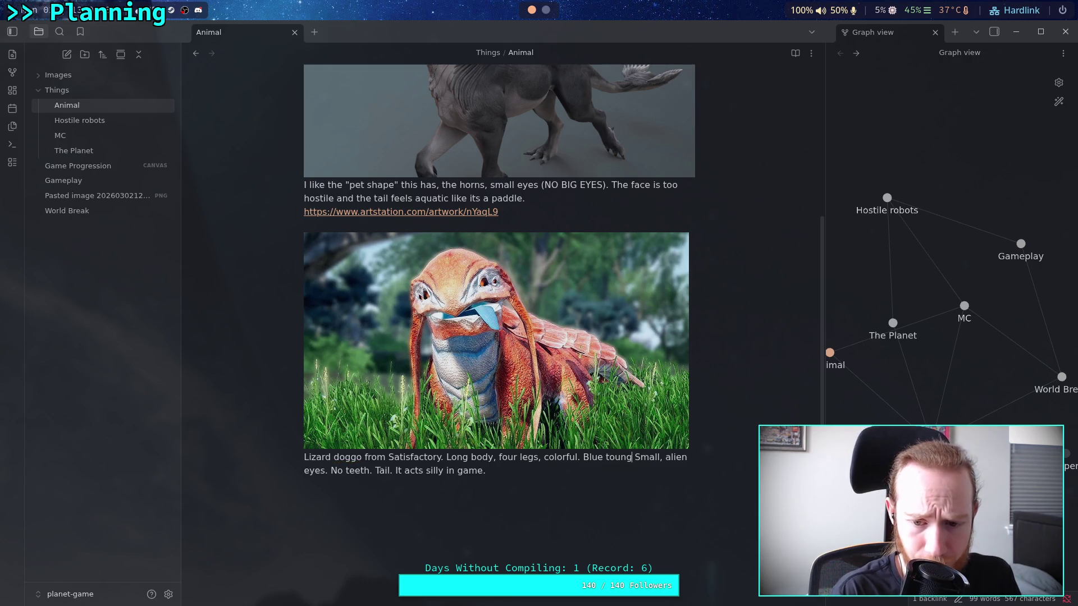
{"action": "type", "text": "ng"}
{"action": "key", "text": "BackSpace"}
{"action": "key", "text": "BackSpace"}
{"action": "key", "text": "BackSpace"}
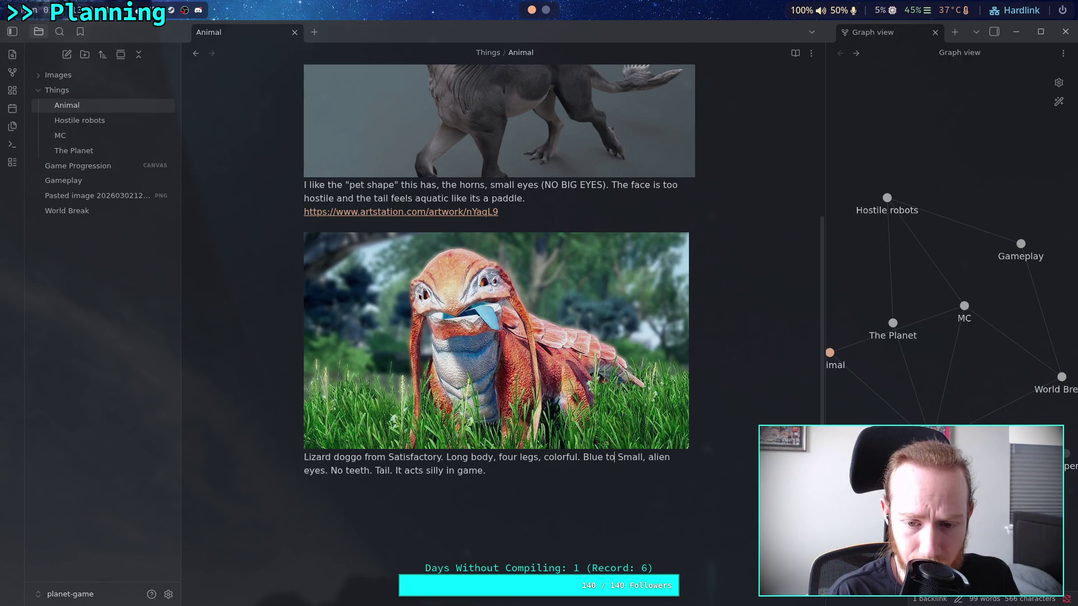
{"action": "type", "text": "ngue makes it "}
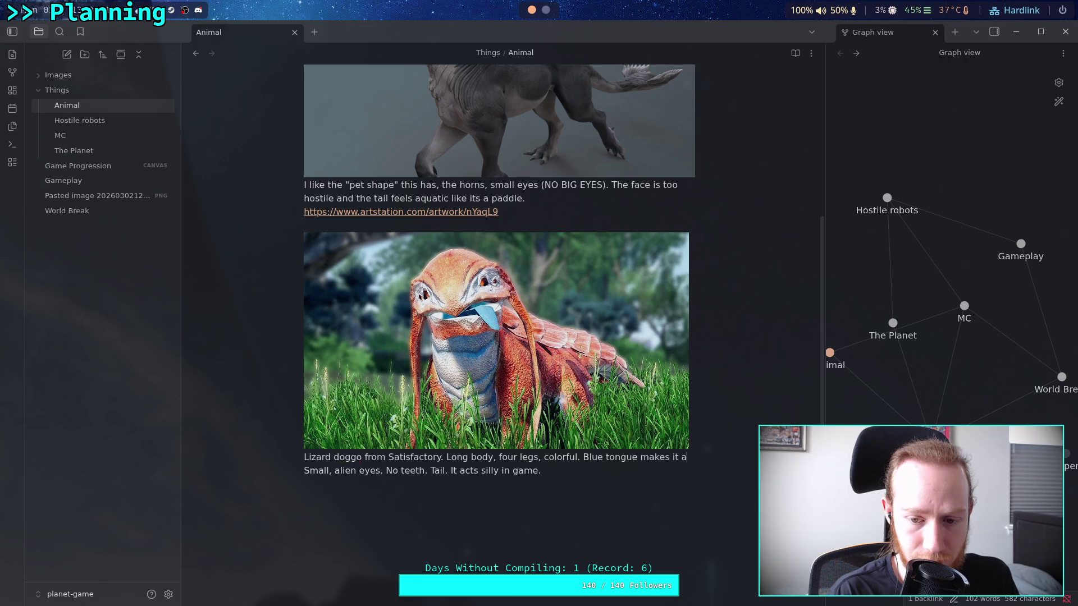
{"action": "type", "text": "more alien."}
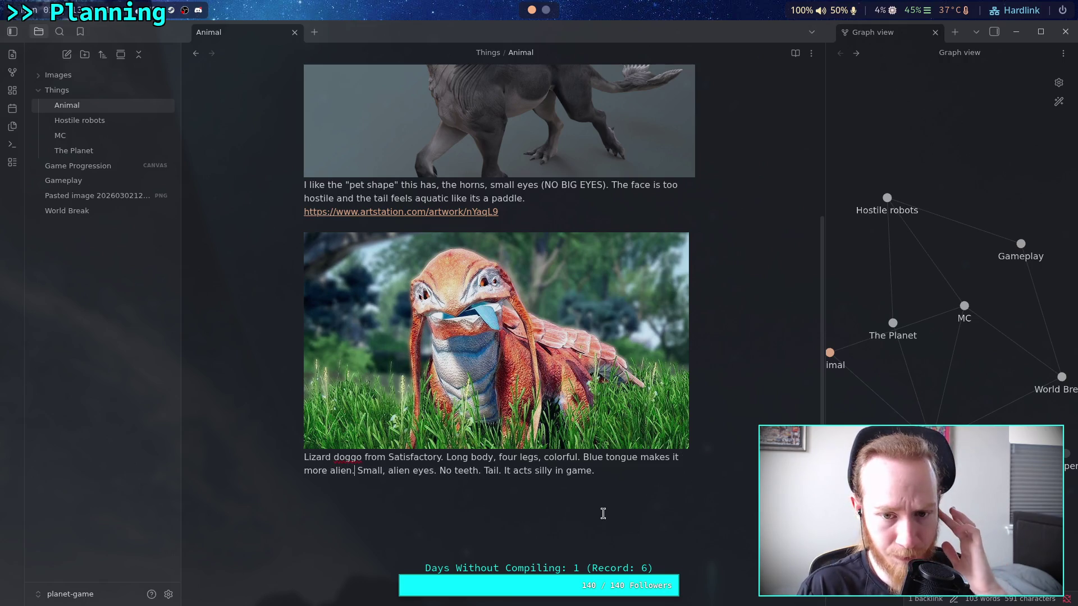
{"action": "left_click", "coordinate": [617, 475]}
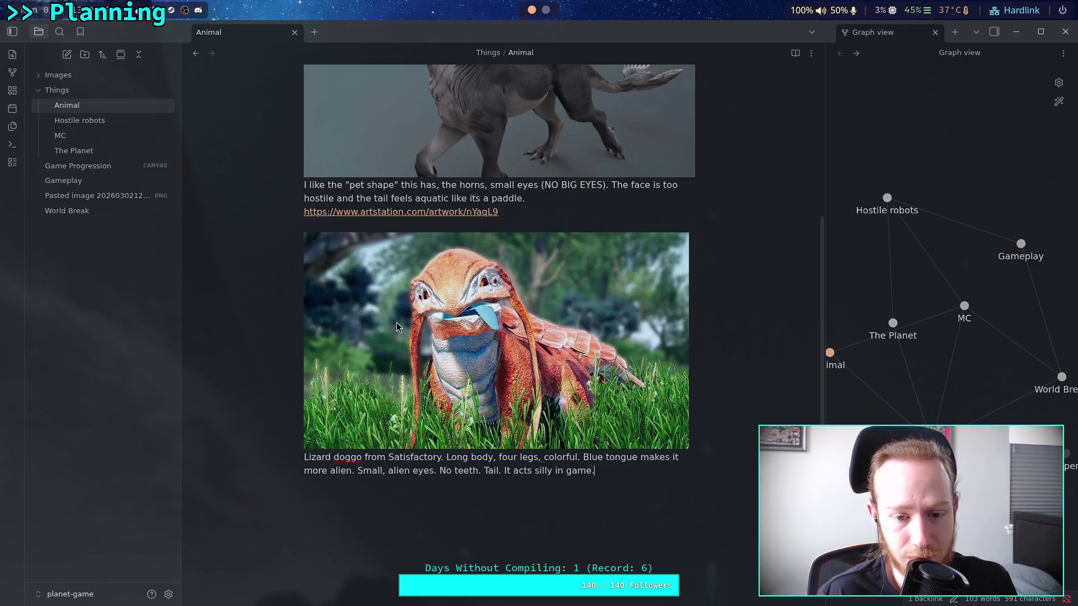
{"action": "scroll", "coordinate": [642, 477], "scroll_direction": "up", "scroll_amount": 5}
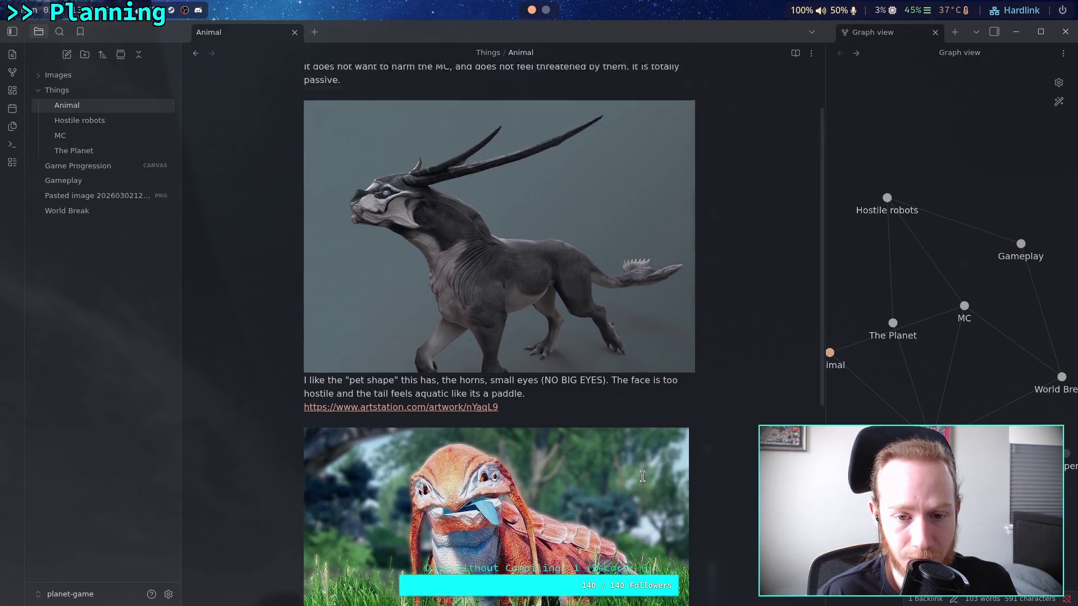
{"action": "scroll", "coordinate": [643, 476], "scroll_direction": "down", "scroll_amount": 5}
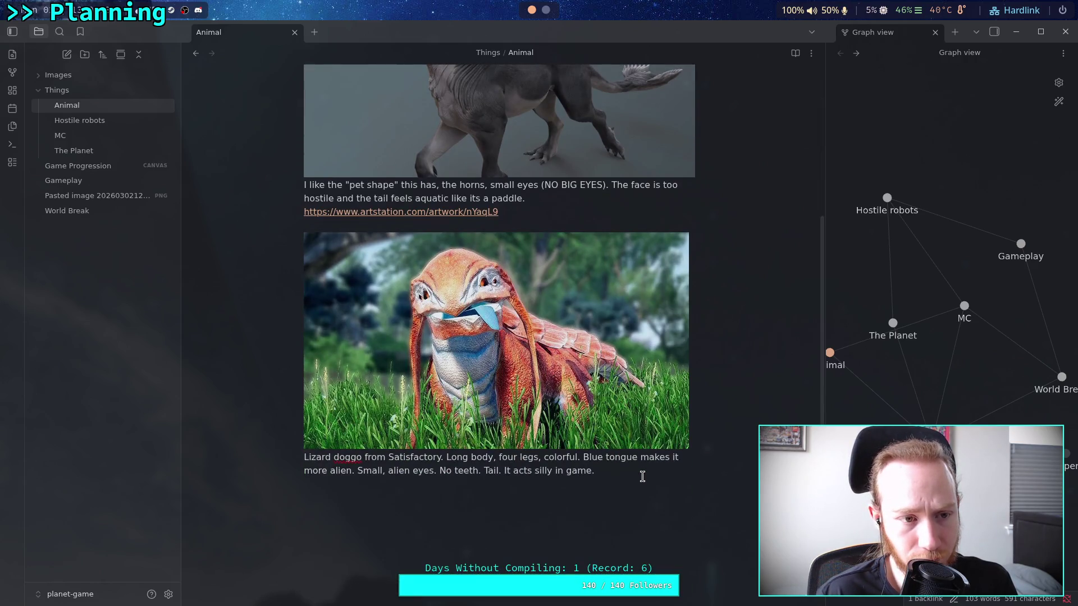
{"action": "scroll", "coordinate": [643, 476], "scroll_direction": "up", "scroll_amount": 5}
{"action": "scroll", "coordinate": [601, 456], "scroll_direction": "down", "scroll_amount": 8}
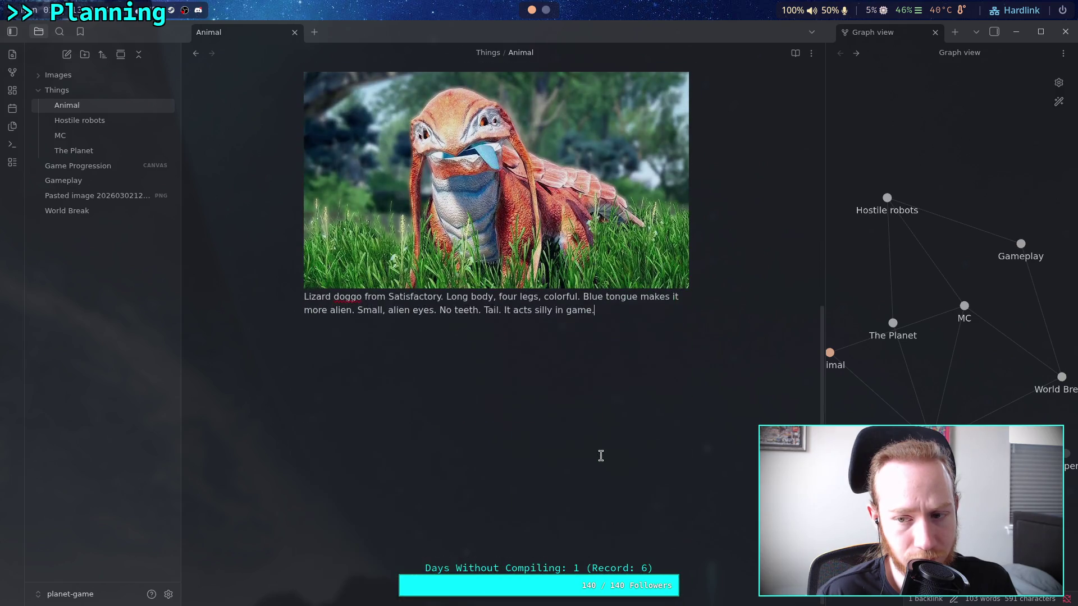
{"action": "scroll", "coordinate": [600, 456], "scroll_direction": "up", "scroll_amount": 7}
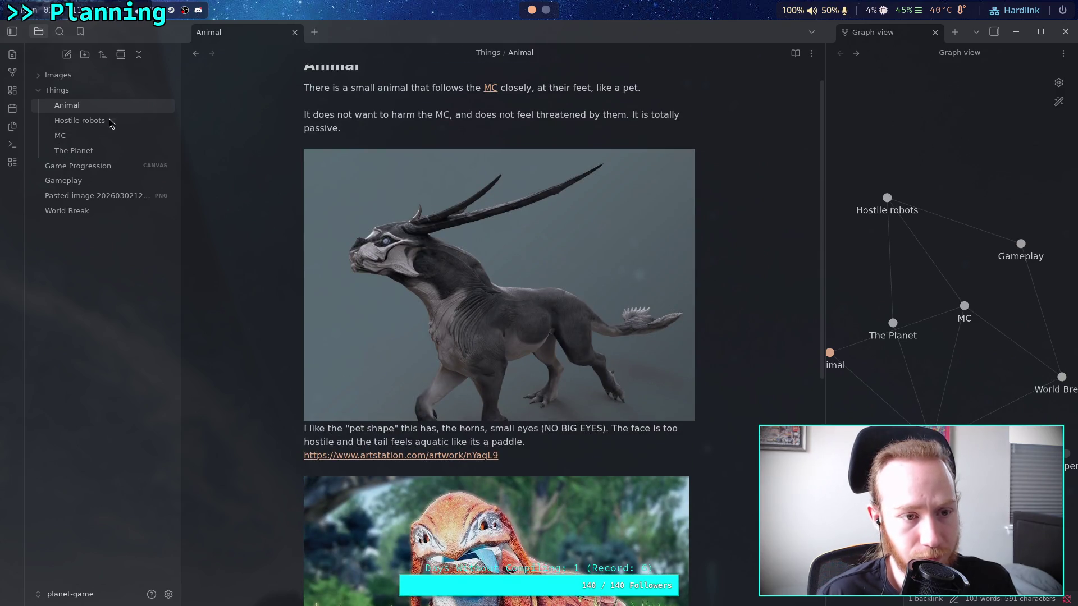
Move the pasted lizard image file into the Images folder.
{"action": "left_click", "coordinate": [94, 198]}
{"action": "left_click_drag", "start_coordinate": [94, 198], "coordinate": [62, 77]}
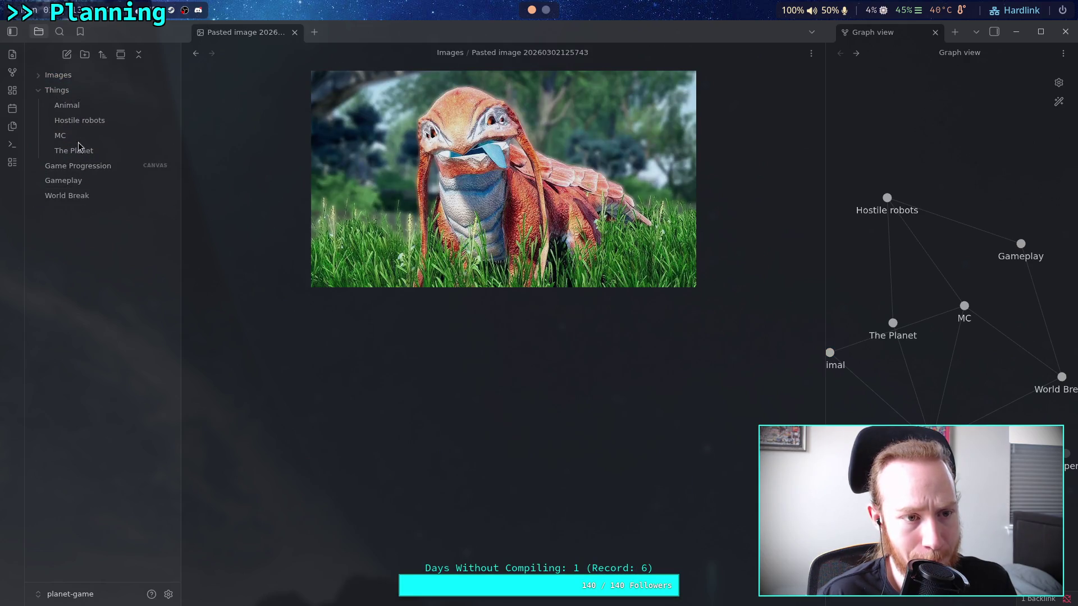
{"action": "left_click", "coordinate": [58, 74]}
Rename the horned creature image to zebra_dragon.
{"action": "left_click", "coordinate": [93, 91]}
{"action": "right_click", "coordinate": [96, 91]}
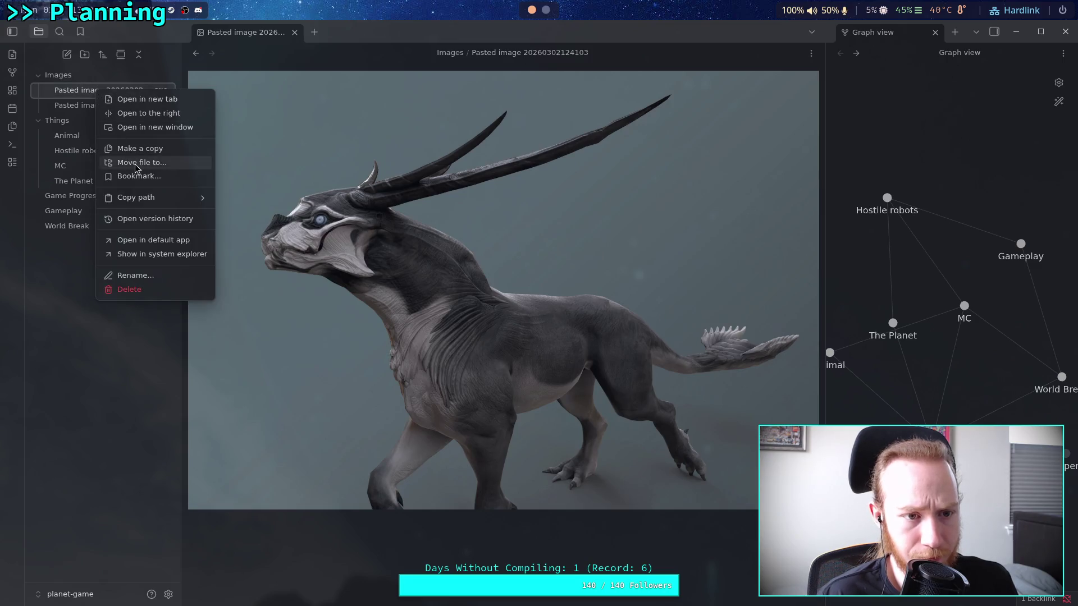
{"action": "left_click", "coordinate": [133, 275]}
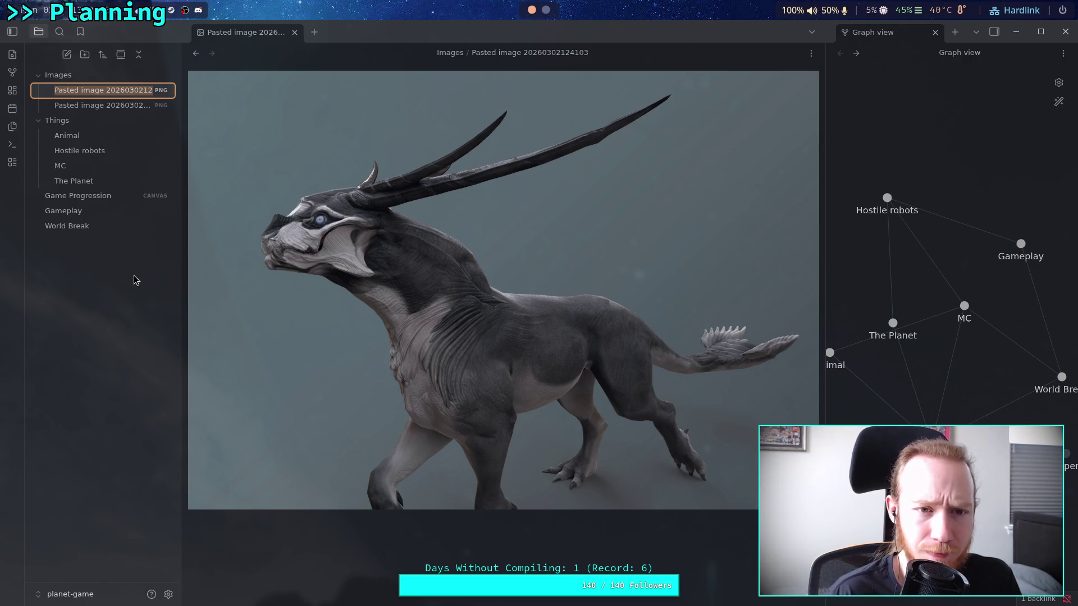
{"action": "type", "text": "zob"}
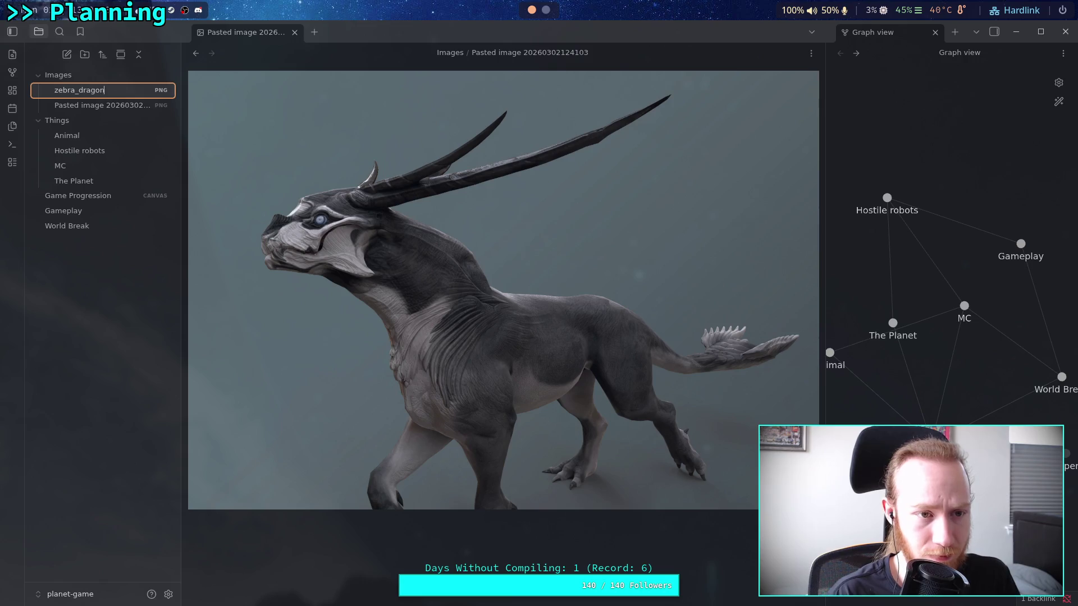
{"action": "key", "text": "Return"}
Rename the lizard image to 'lizard doggo'.
{"action": "left_click", "coordinate": [120, 93]}
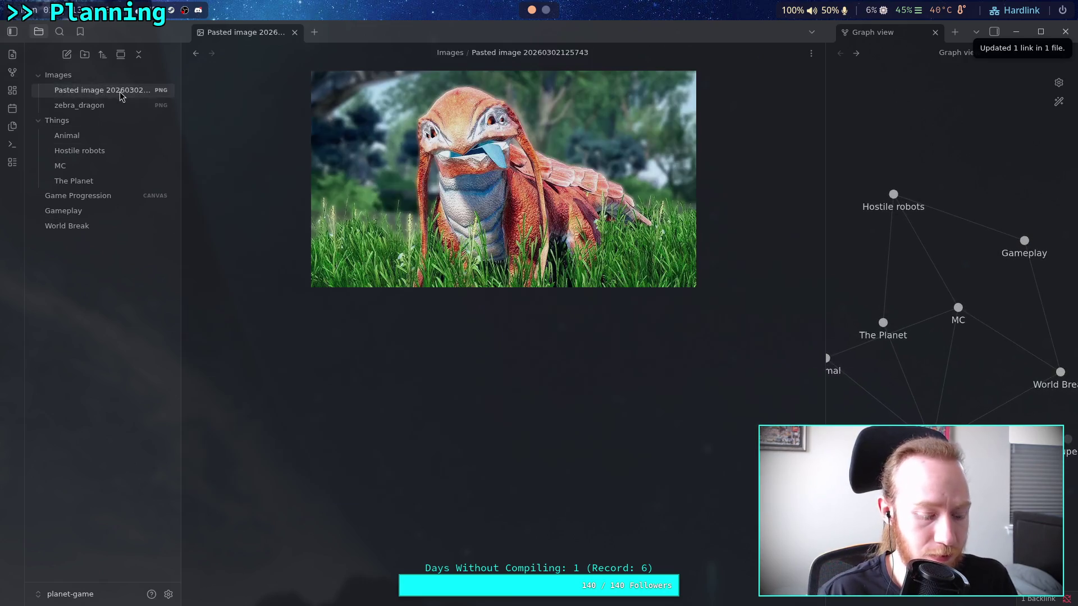
{"action": "key", "text": "F2"}
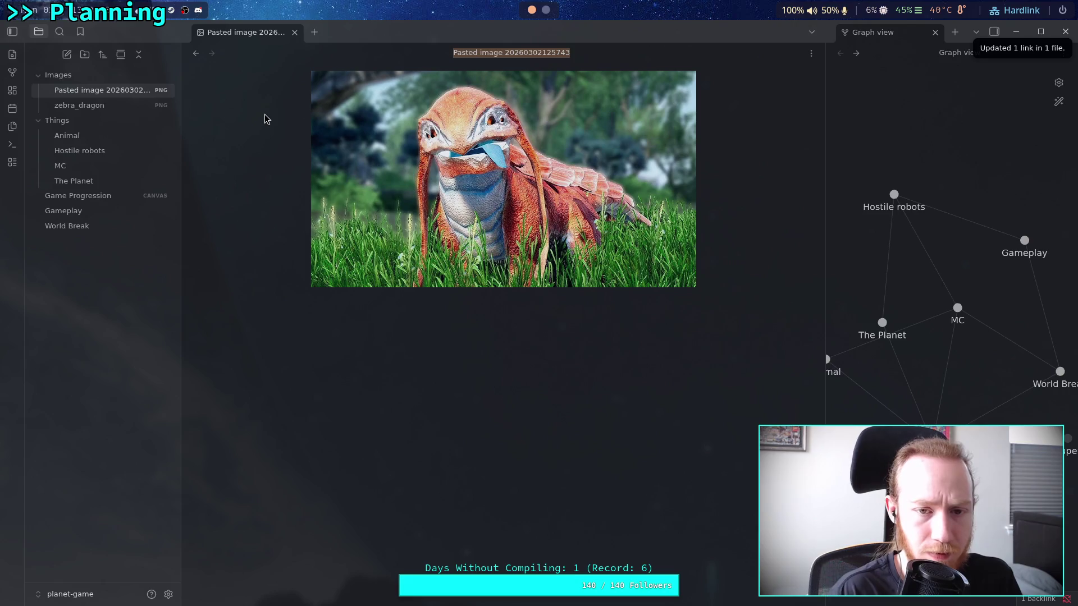
{"action": "type", "text": "liz"}
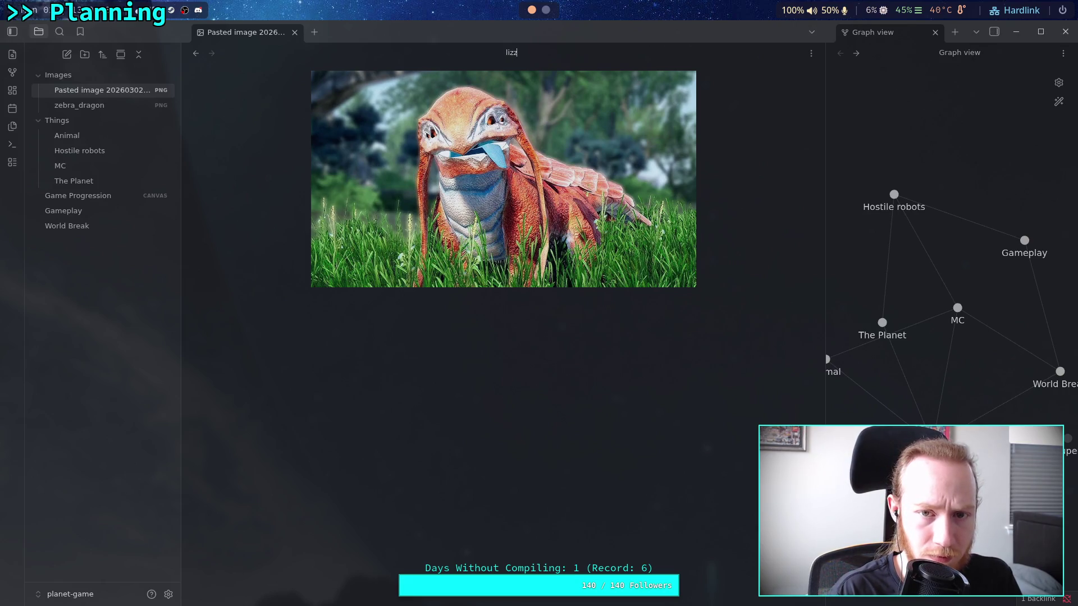
{"action": "type", "text": "ard do"}
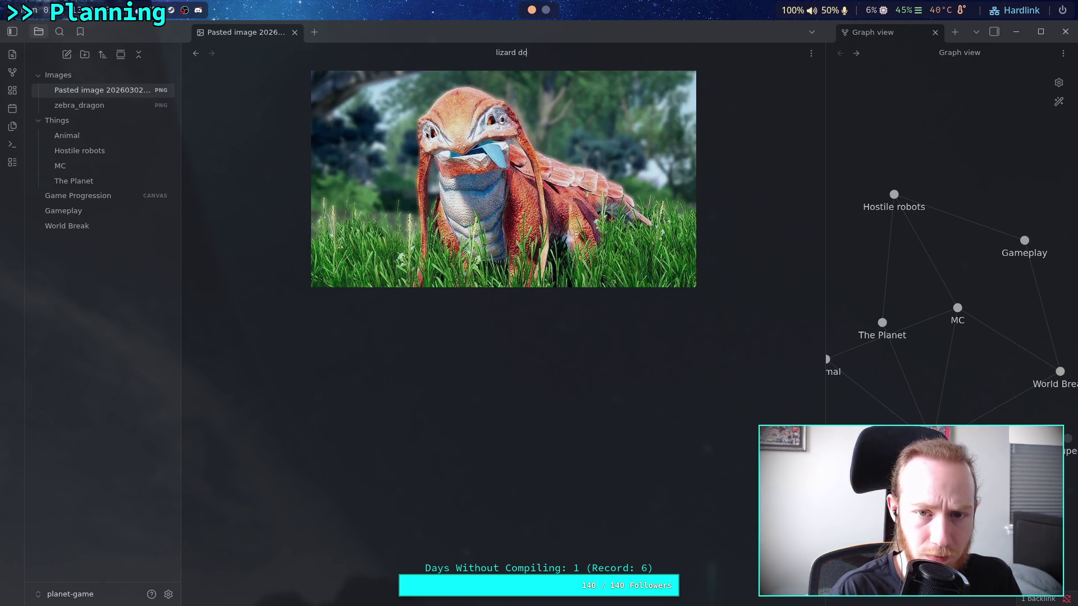
{"action": "type", "text": "ggo"}
{"action": "key", "text": "Return"}
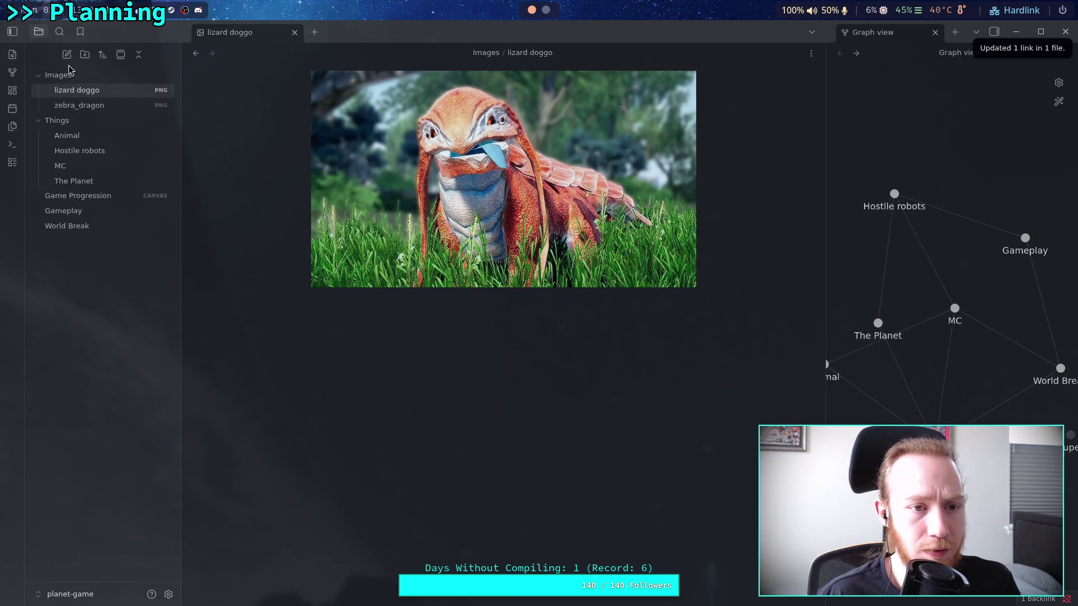
{"action": "left_click", "coordinate": [68, 73]}
Open the Game Progression canvas and bring the 'Travel to [[Super' card into view.
{"action": "left_click", "coordinate": [97, 167]}
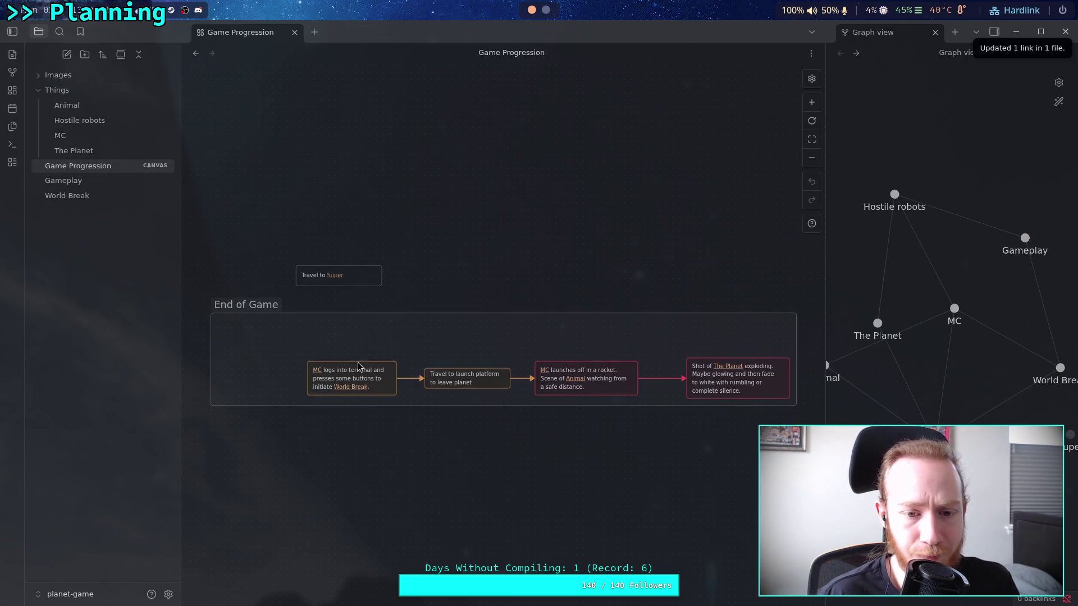
{"action": "left_click_drag", "start_coordinate": [341, 307], "coordinate": [413, 373]}
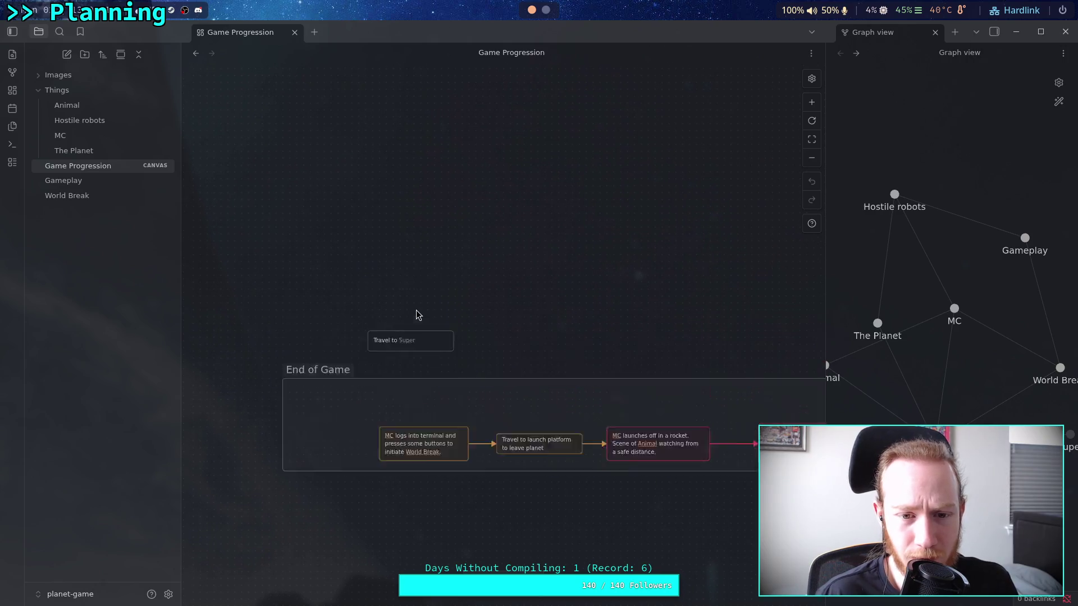
{"action": "left_click", "coordinate": [425, 345]}
{"action": "double_click", "coordinate": [427, 340]}
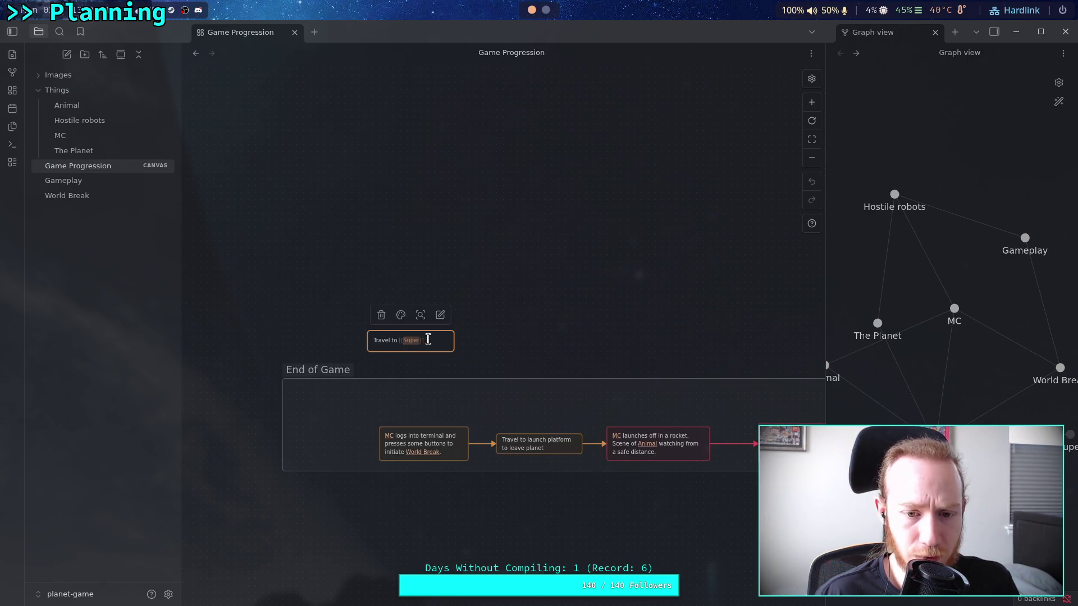
{"action": "left_click", "coordinate": [428, 339]}
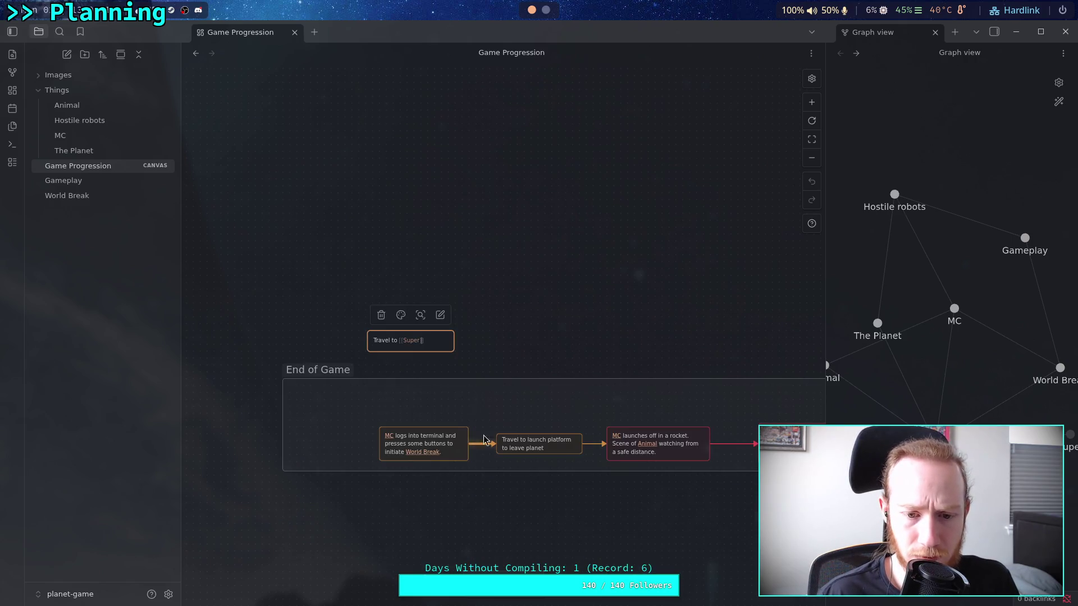
{"action": "scroll", "coordinate": [492, 378], "scroll_direction": "up", "scroll_amount": 4}
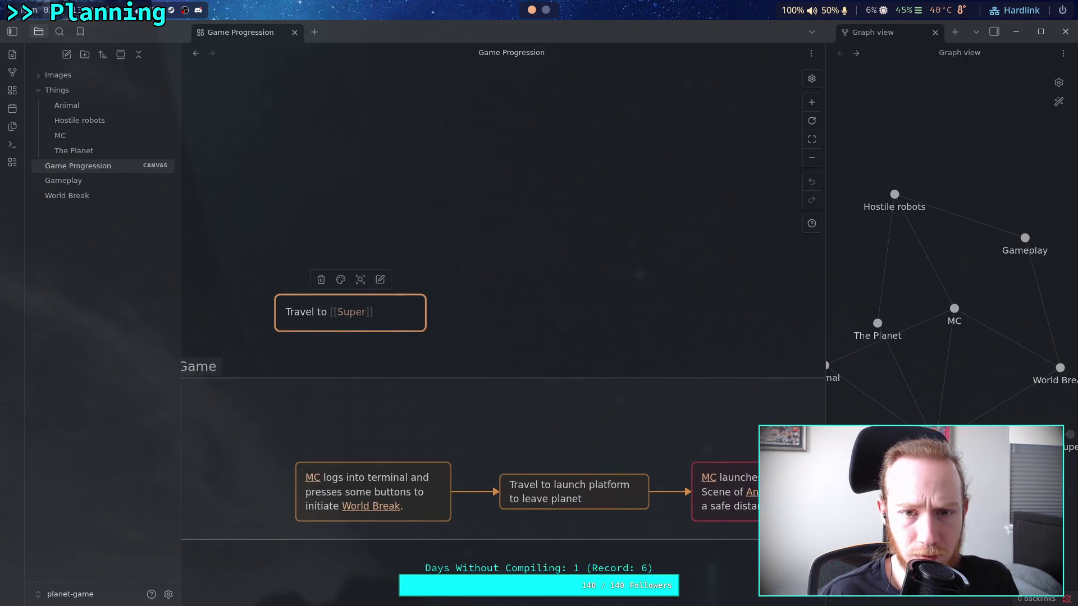
{"action": "scroll", "coordinate": [539, 358], "scroll_direction": "left", "scroll_amount": 3}
{"action": "left_click", "coordinate": [818, 143]}
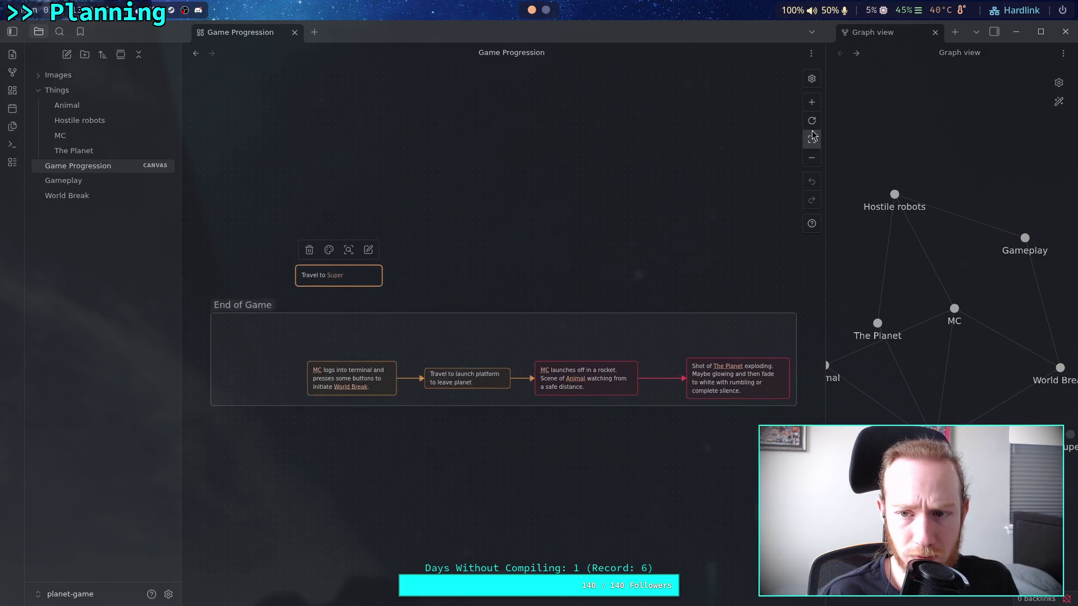
{"action": "left_click", "coordinate": [812, 103]}
{"action": "scroll", "coordinate": [532, 224], "scroll_direction": "left", "scroll_amount": 5}
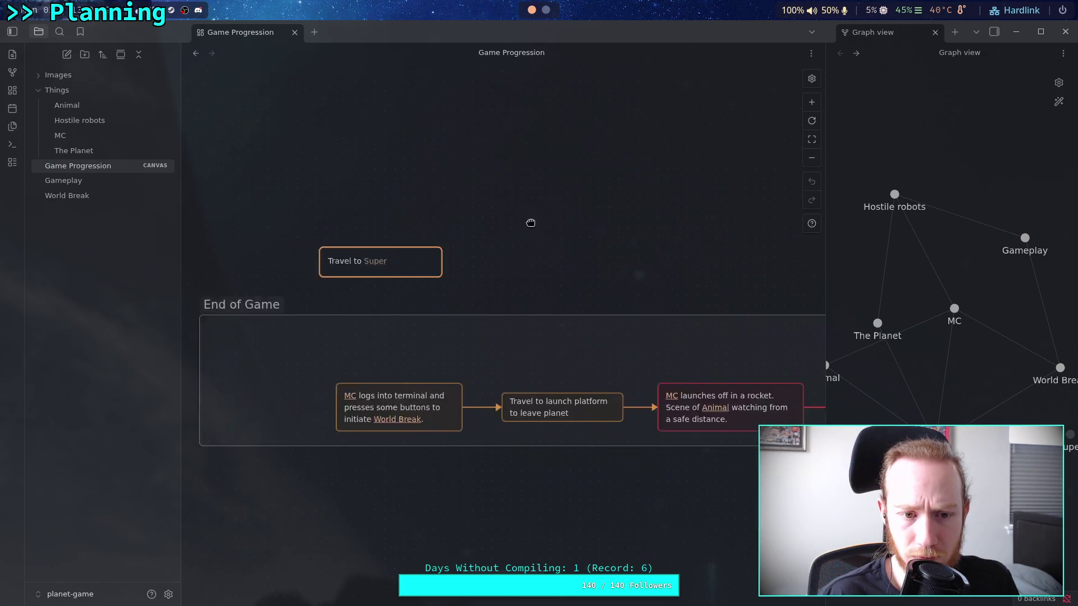
Complete the card to read 'Travel to [[Superdeep Borehole Facility]]' without a trailing space.
{"action": "double_click", "coordinate": [466, 265]}
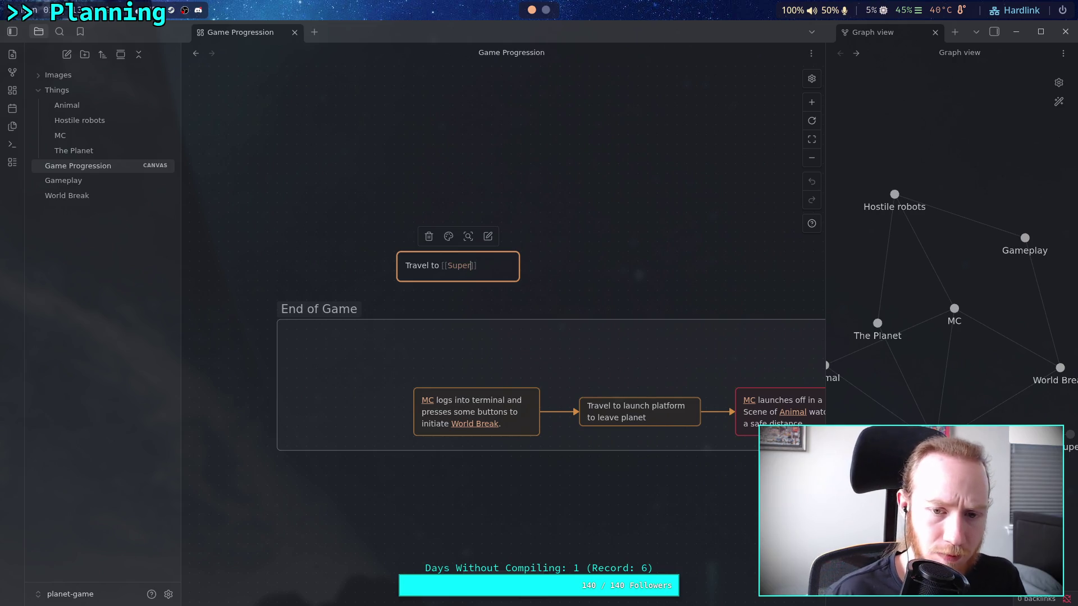
{"action": "type", "text": "deep "}
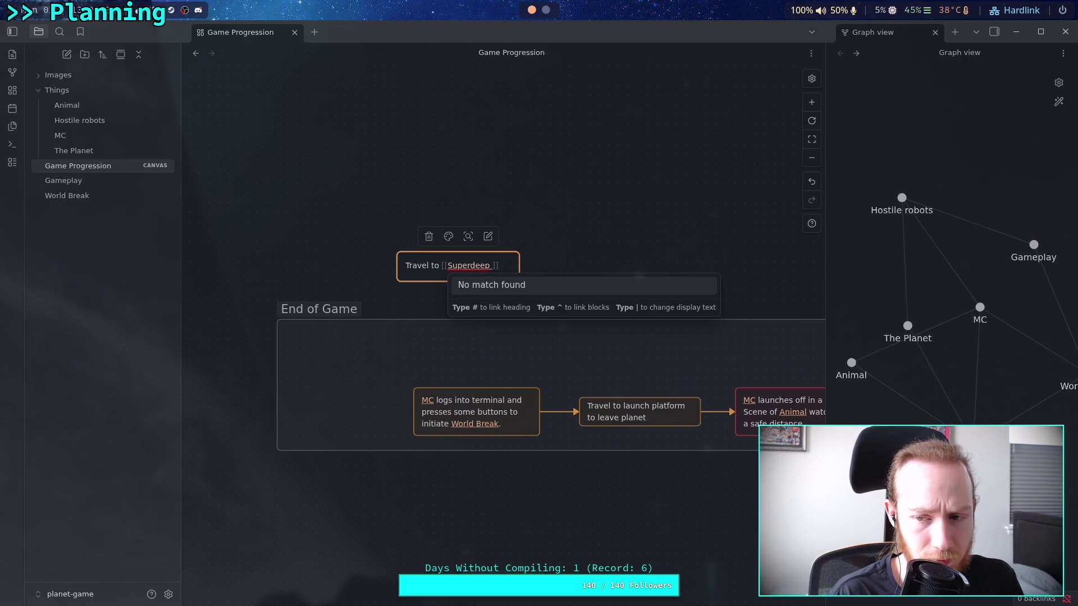
{"action": "type", "text": "Br"}
{"action": "key", "text": "BackSpace"}
{"action": "type", "text": "oreh"}
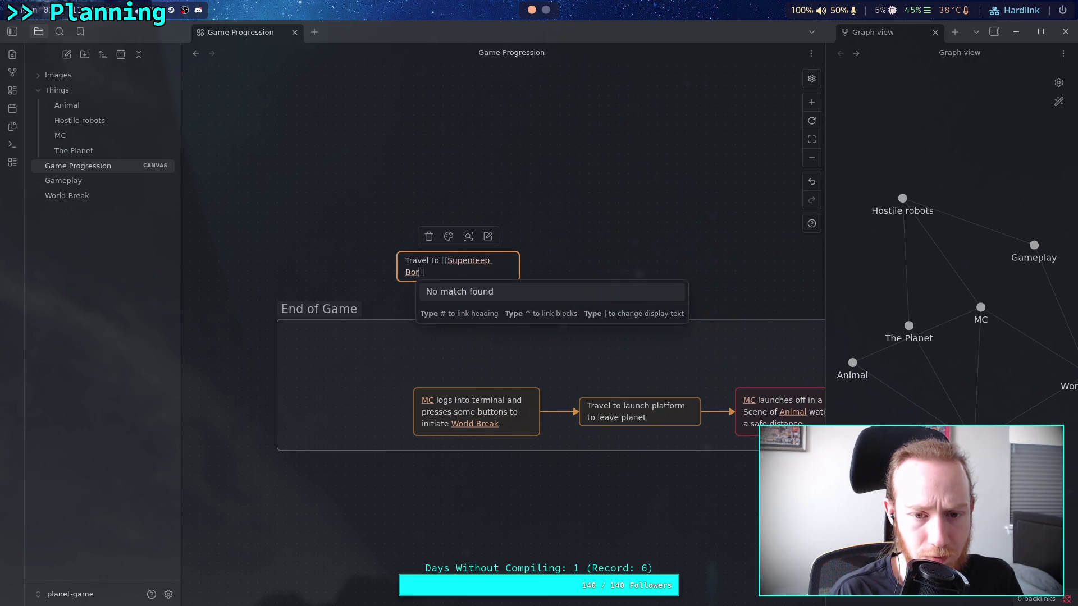
{"action": "type", "text": "ole"}
{"action": "key", "text": "Escape"}
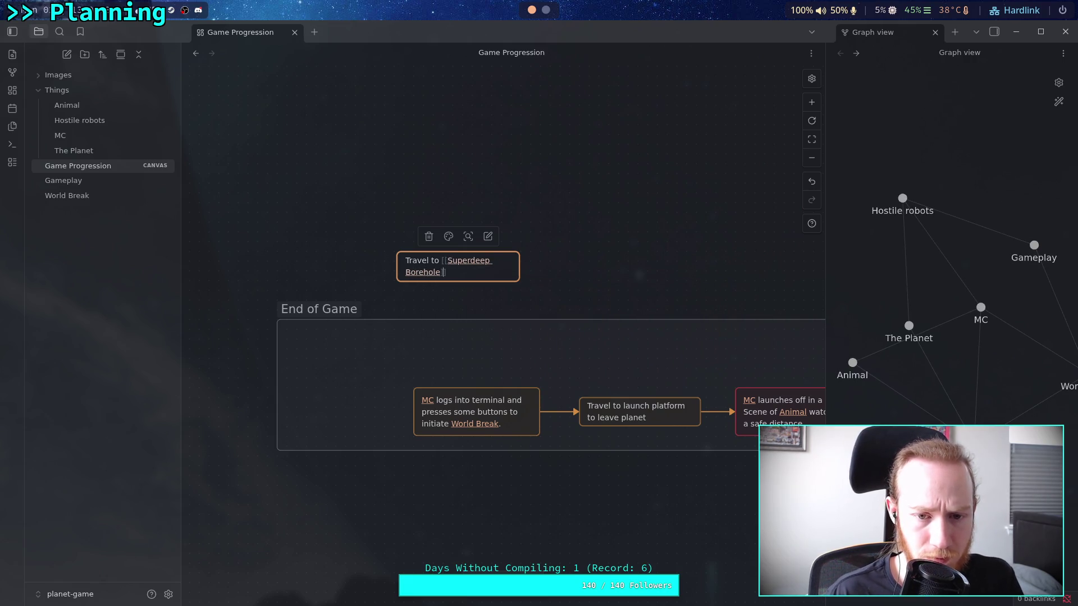
{"action": "type", "text": "Facil"}
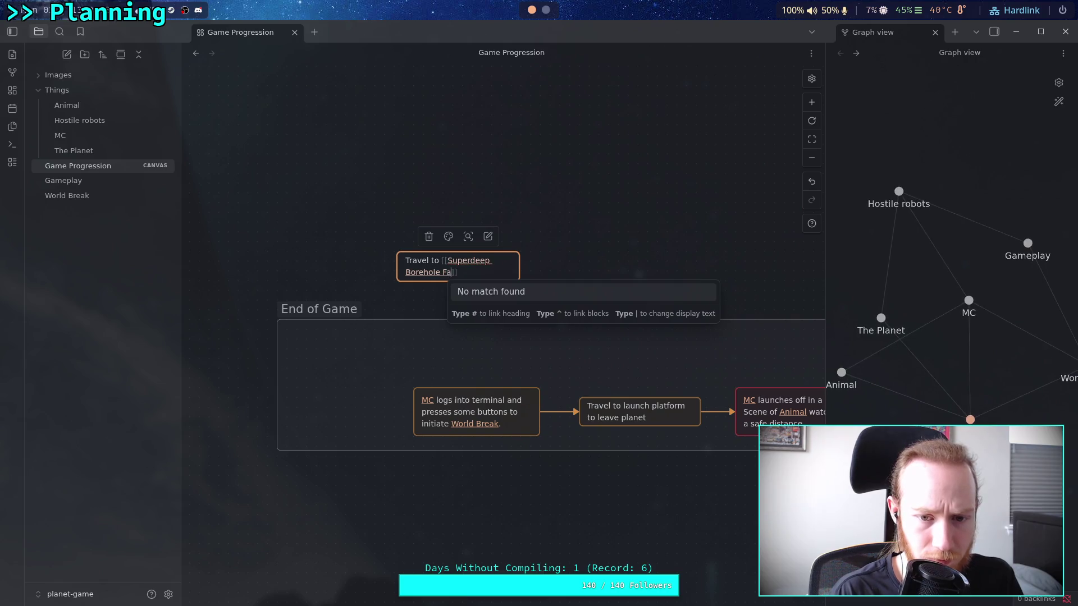
{"action": "type", "text": "ity"}
{"action": "key", "text": "Escape"}
{"action": "key", "text": "End"}
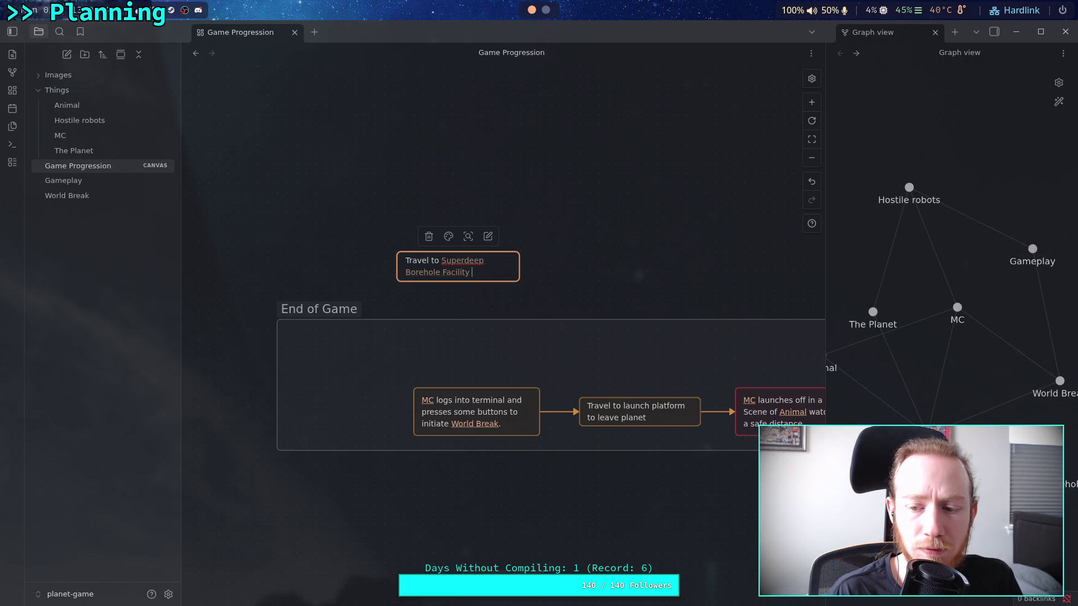
{"action": "key", "text": "BackSpace"}
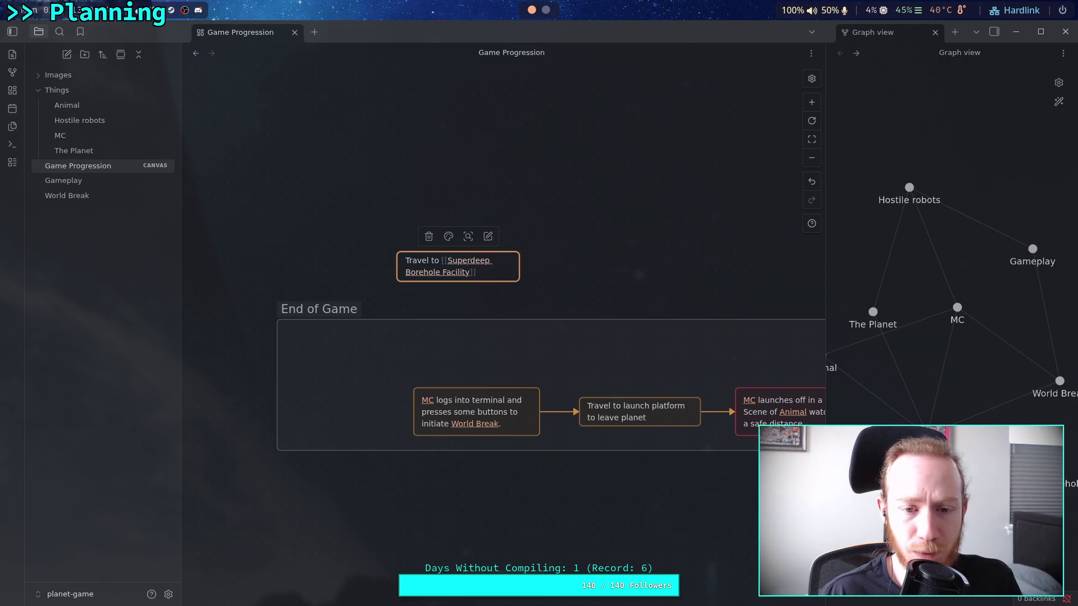
Move the Superdeep Borehole travel card into the End of Game group before the MC card.
{"action": "left_click", "coordinate": [464, 289]}
{"action": "left_click", "coordinate": [493, 264]}
{"action": "left_click", "coordinate": [452, 238]}
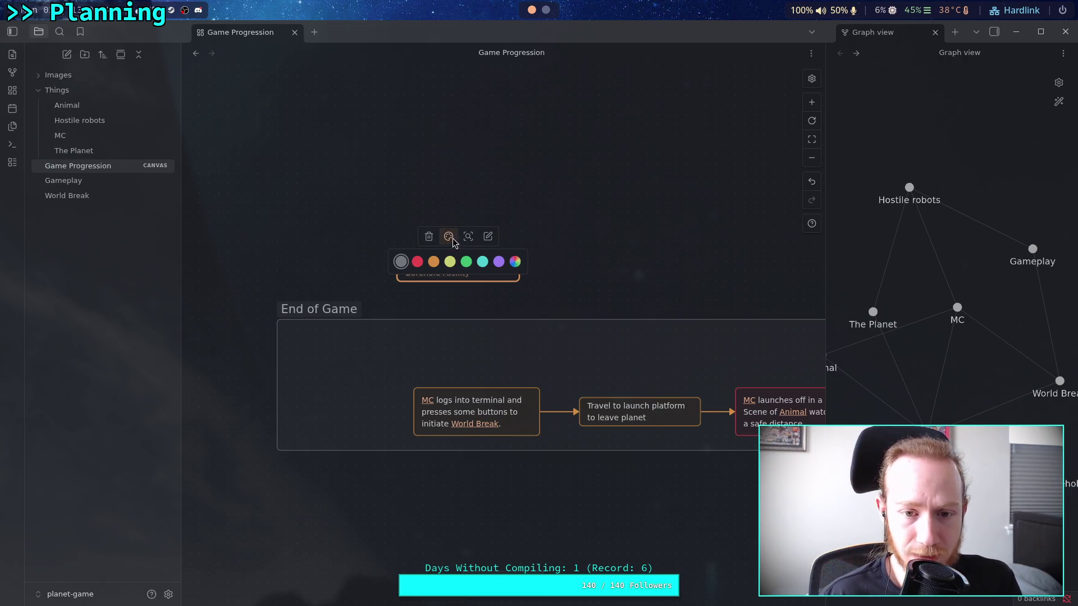
{"action": "left_click", "coordinate": [434, 262]}
{"action": "mouse_move", "coordinate": [495, 259]}
{"action": "left_mouse_down"}
{"action": "mouse_move", "coordinate": [363, 414]}
{"action": "mouse_move", "coordinate": [357, 403]}
{"action": "mouse_move", "coordinate": [416, 415]}
{"action": "left_mouse_up"}
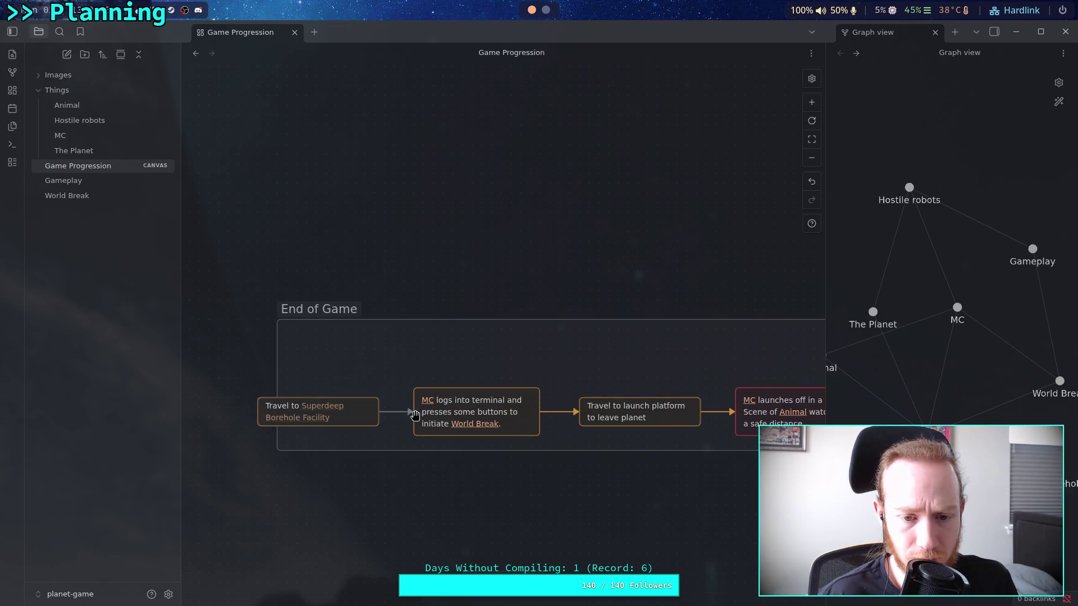
Make the arrow into the MC card orange and widen the End of Game group leftward.
{"action": "left_click", "coordinate": [394, 412]}
{"action": "left_click", "coordinate": [377, 386]}
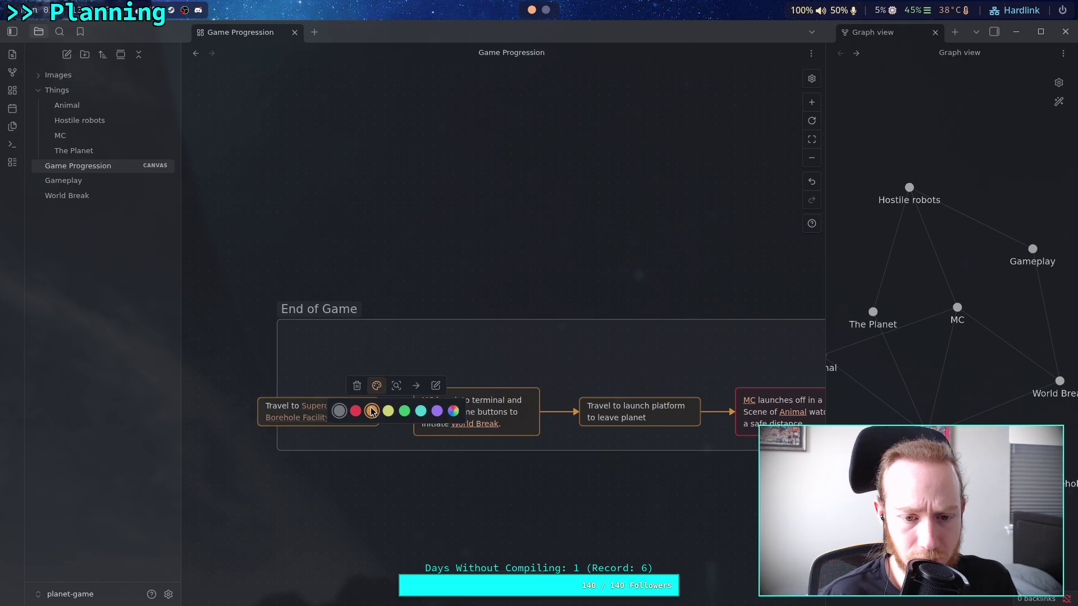
{"action": "left_click", "coordinate": [372, 411]}
{"action": "mouse_move", "coordinate": [278, 320]}
{"action": "left_mouse_down"}
{"action": "mouse_move", "coordinate": [229, 317]}
{"action": "mouse_move", "coordinate": [242, 308]}
{"action": "left_mouse_up"}
{"action": "left_click", "coordinate": [373, 294]}
{"action": "scroll", "coordinate": [373, 294], "scroll_direction": "right", "scroll_amount": 7}
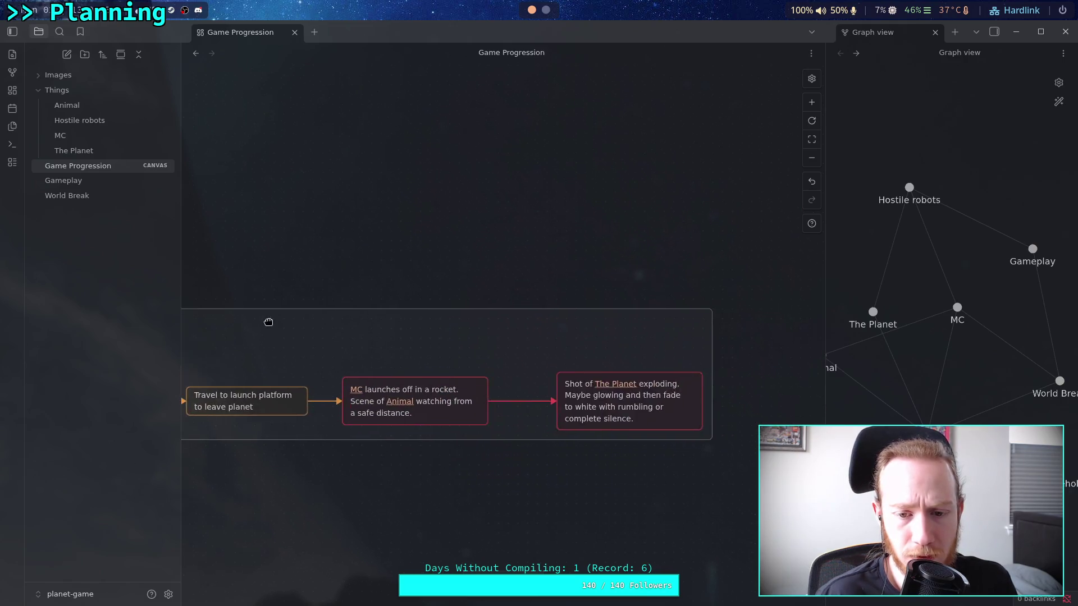
{"action": "scroll", "coordinate": [269, 322], "scroll_direction": "left", "scroll_amount": 7}
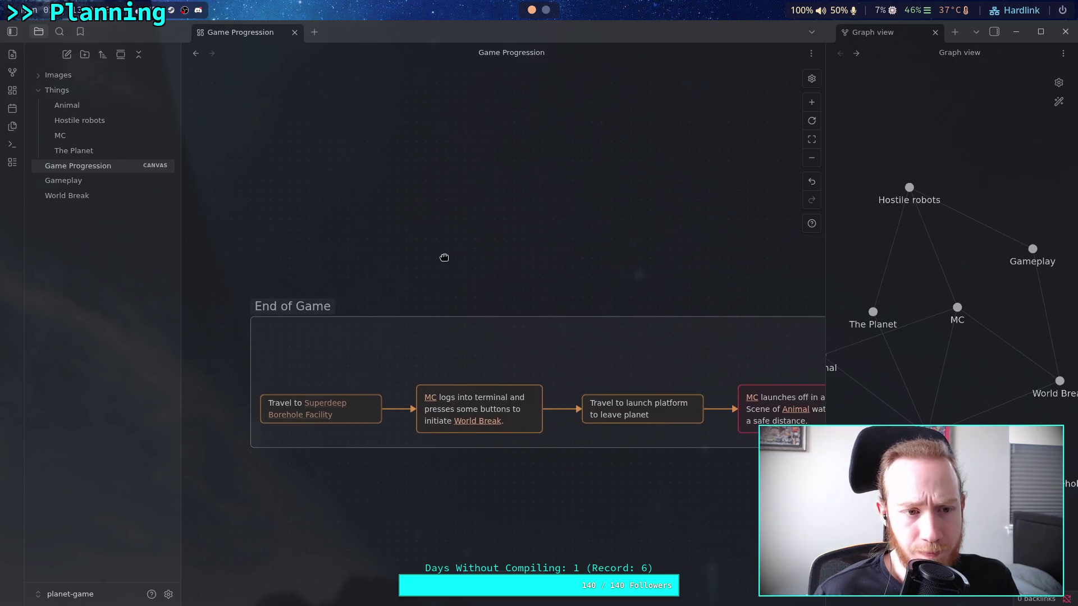
{"action": "mouse_move", "coordinate": [444, 257]}
{"action": "left_mouse_down"}
{"action": "mouse_move", "coordinate": [402, 255]}
{"action": "mouse_move", "coordinate": [414, 243]}
{"action": "mouse_move", "coordinate": [455, 255]}
{"action": "left_mouse_up"}
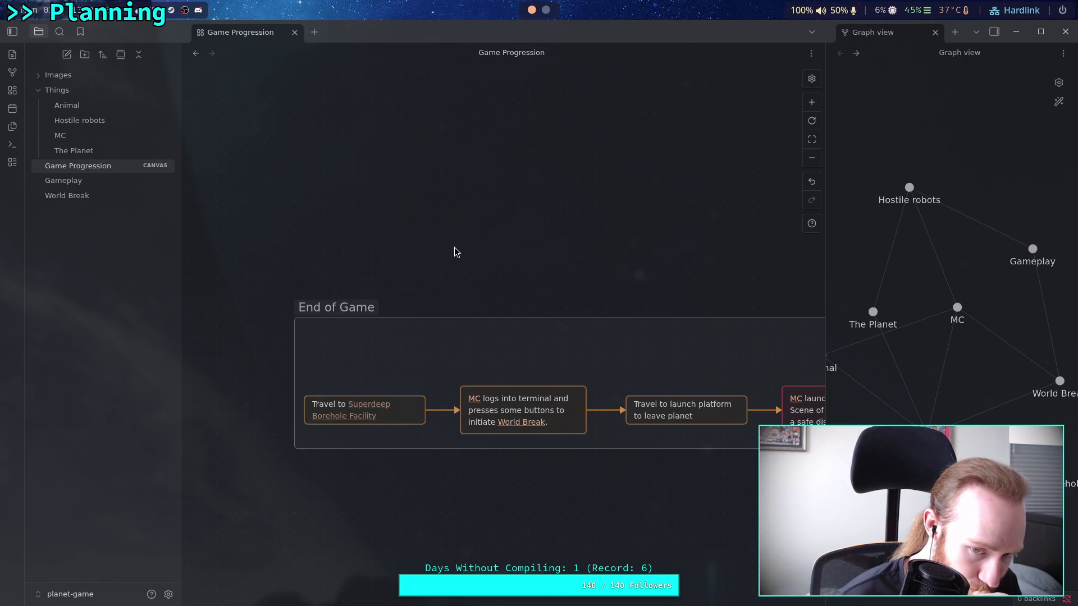
{"action": "left_click", "coordinate": [370, 405]}
Create the Superdeep Borehole Facility note and write 'One of hundreds of repurposed locations used for [[World Break]].'.
{"action": "left_click", "coordinate": [370, 406]}
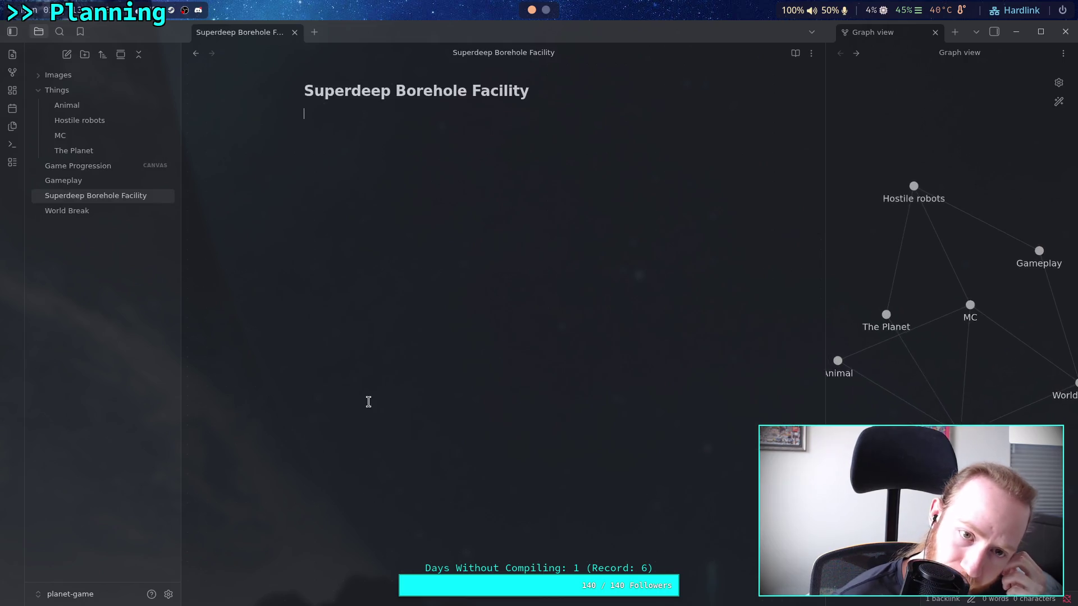
{"action": "left_click", "coordinate": [475, 189]}
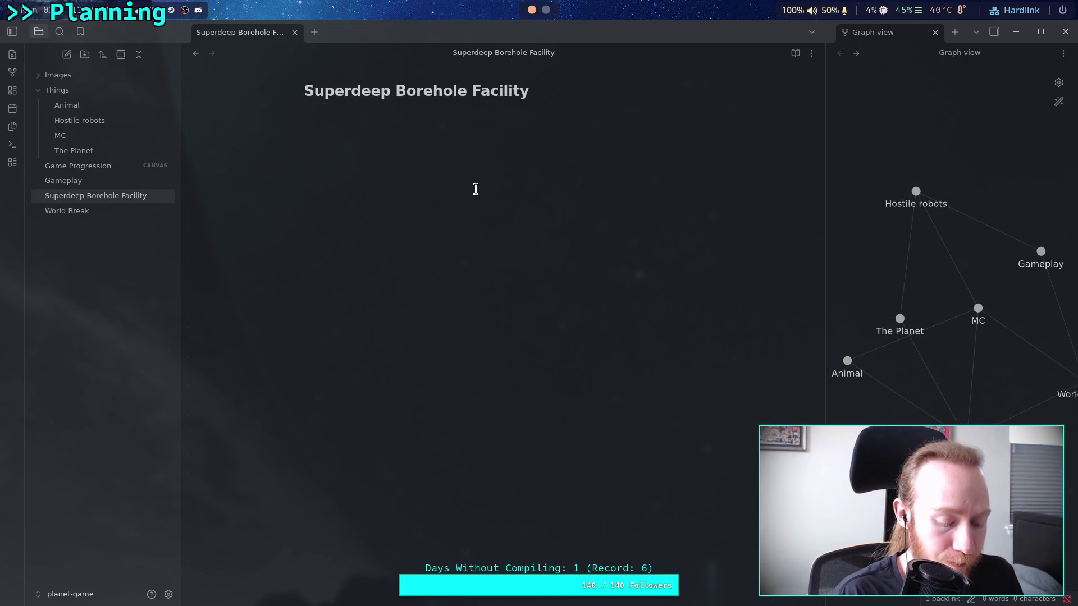
{"action": "type", "text": "Ret"}
{"action": "key", "text": "BackSpace"}
{"action": "key", "text": "BackSpace"}
{"action": "key", "text": "BackSpace"}
{"action": "type", "text": "Obje"}
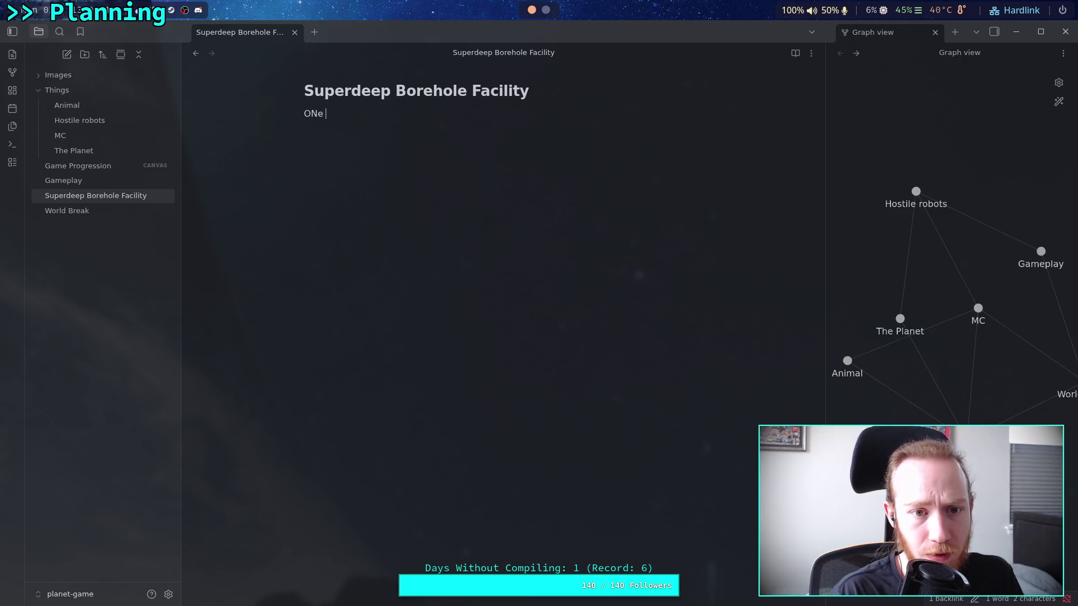
{"action": "key", "text": "BackSpace"}
{"action": "key", "text": "BackSpace"}
{"action": "key", "text": "BackSpace"}
{"action": "type", "text": "ne of "}
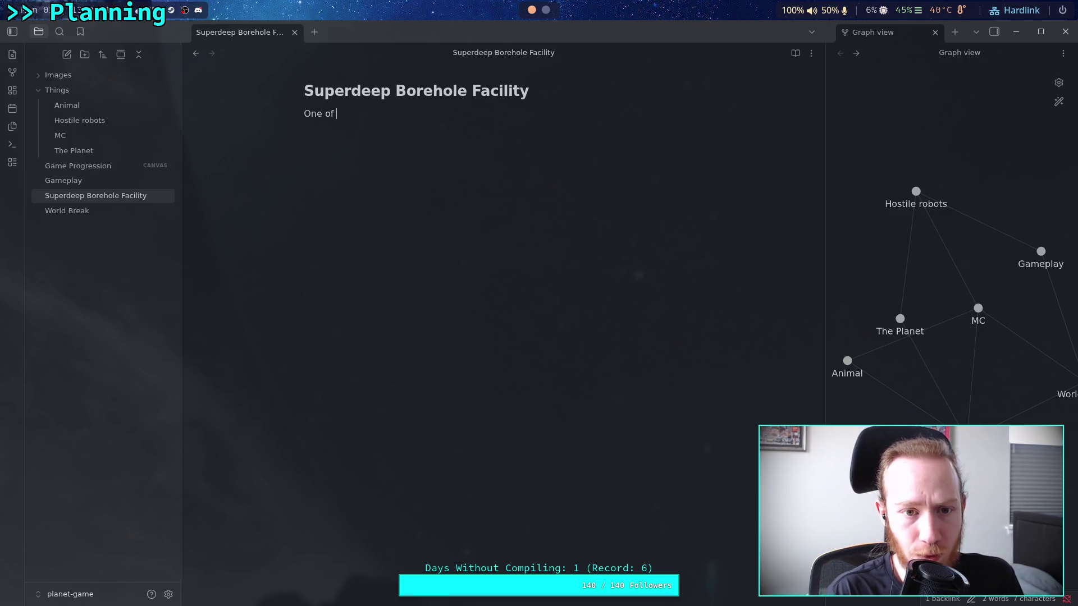
{"action": "type", "text": "hundreds"}
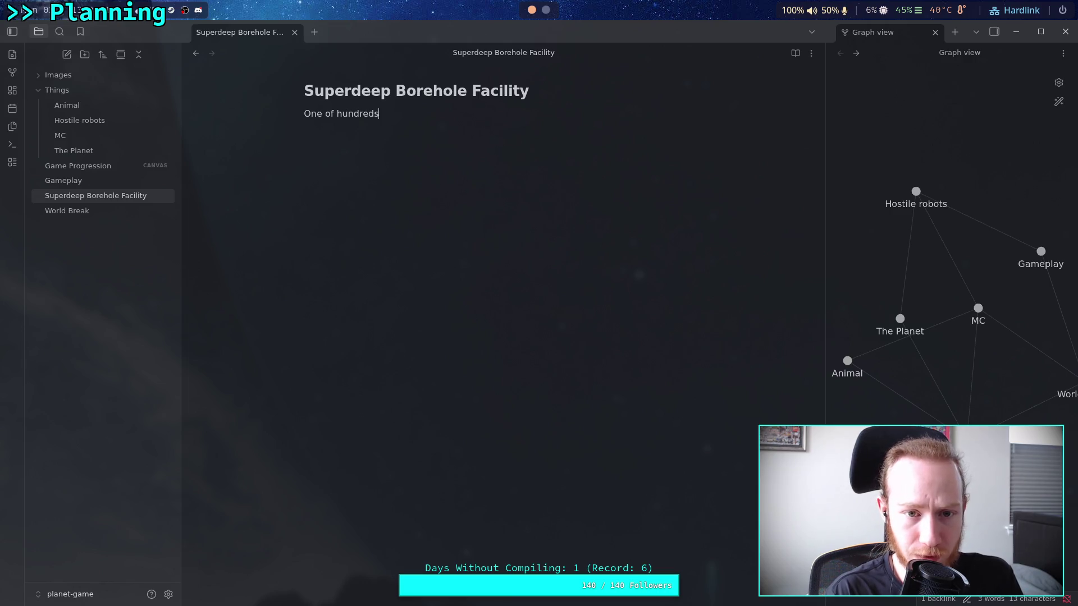
{"action": "type", "text": " of re"}
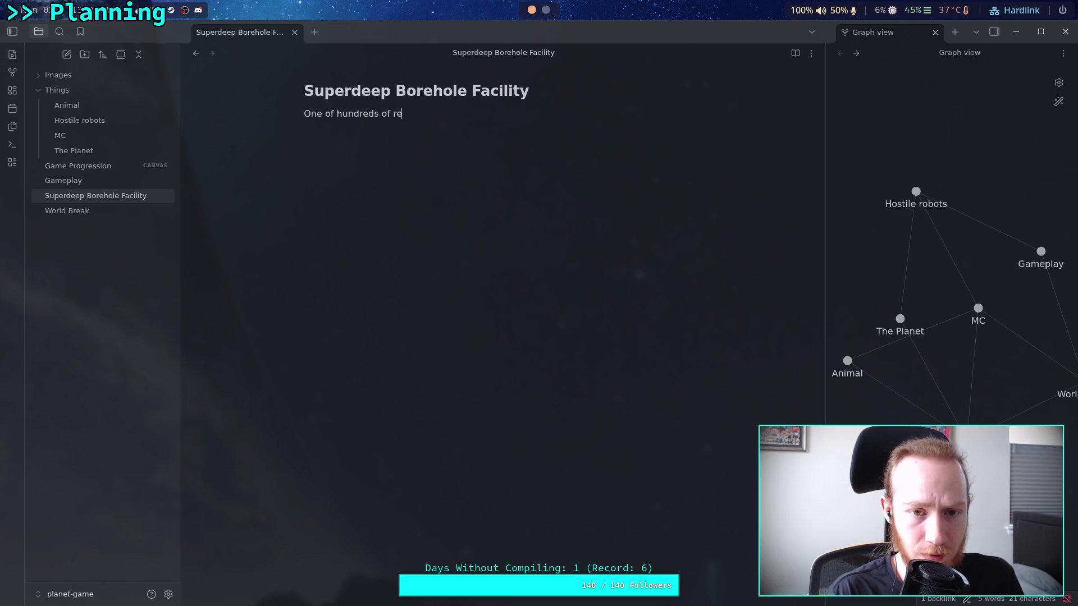
{"action": "type", "text": "tro"}
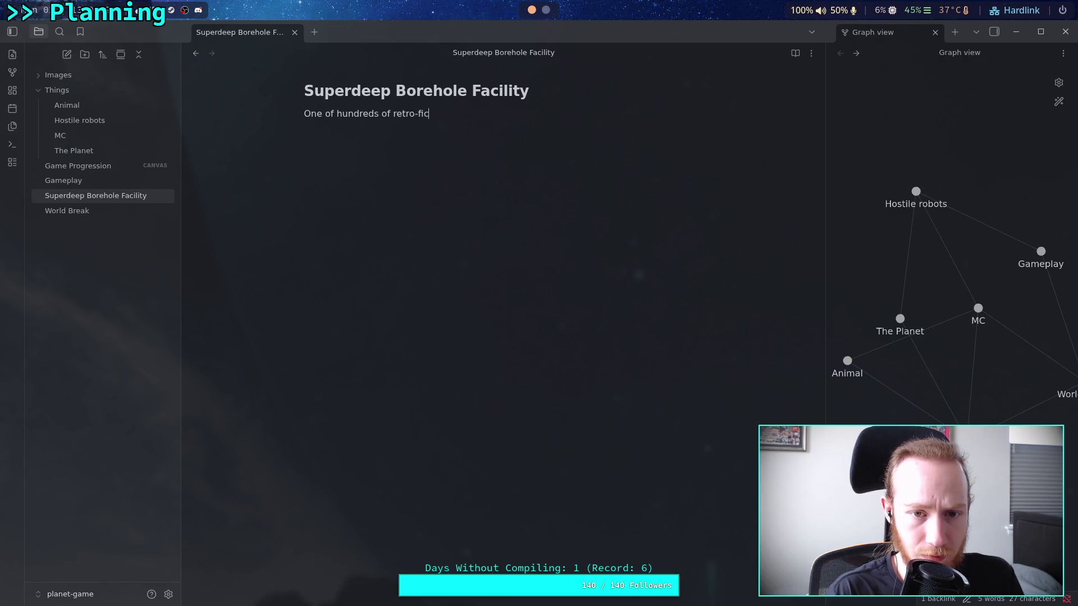
{"action": "key", "text": "ctrl+BackSpace"}
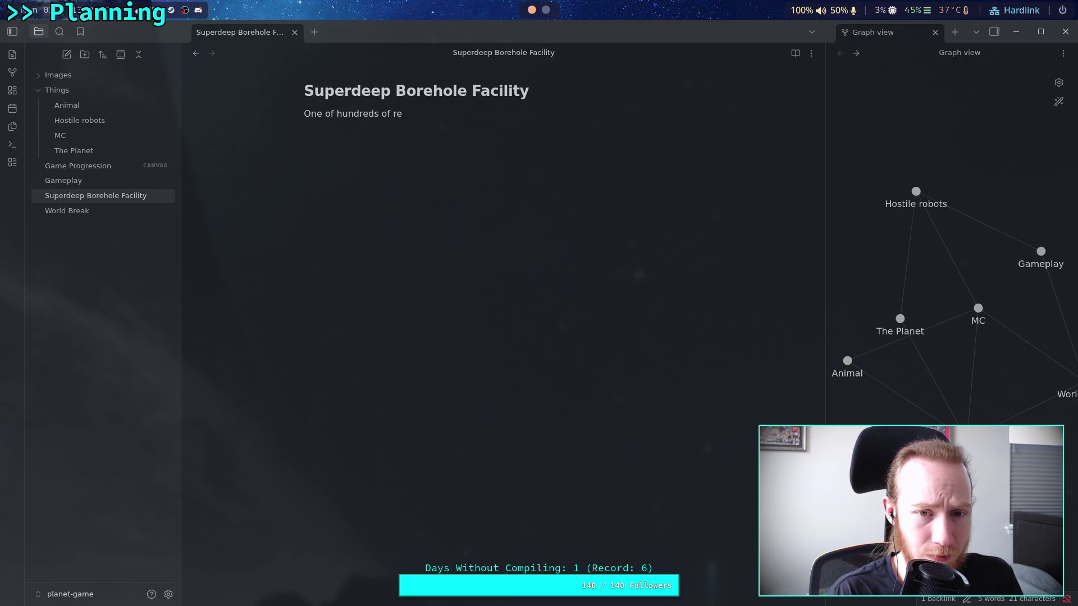
{"action": "type", "text": "pu"}
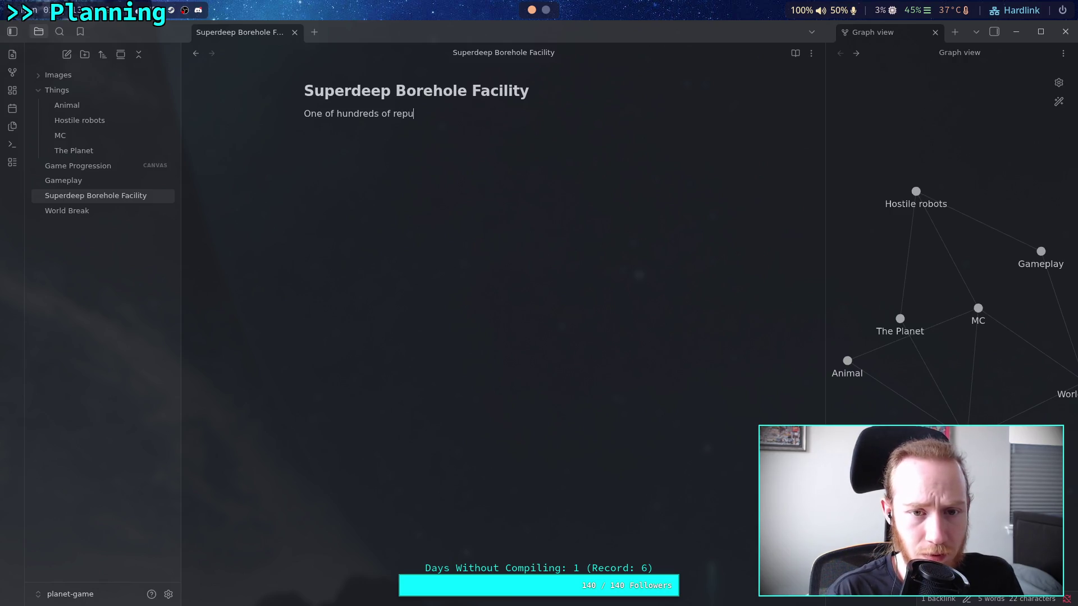
{"action": "type", "text": "rposed"}
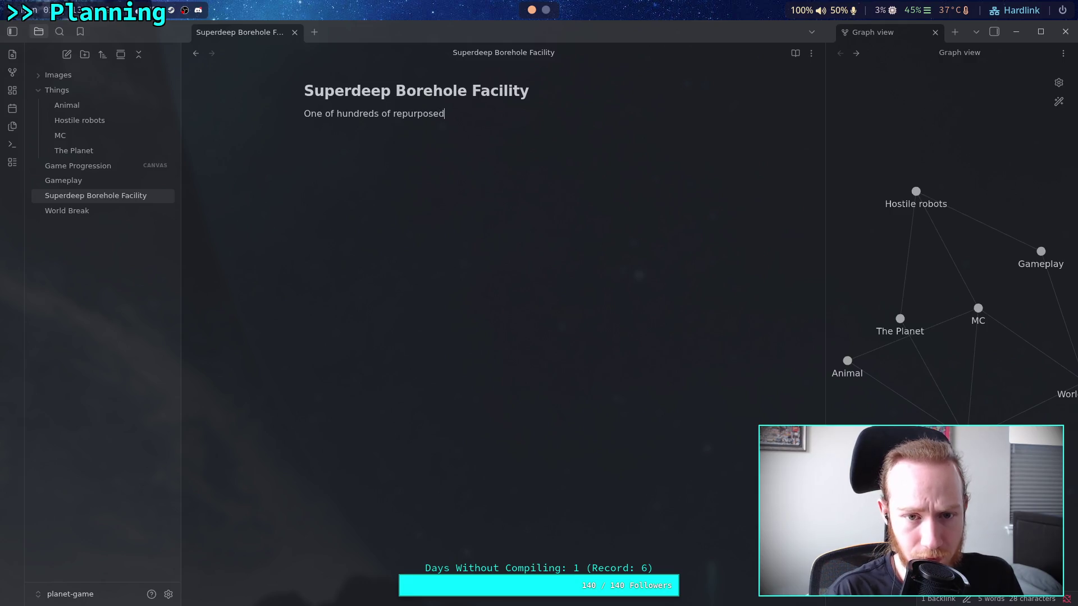
{"action": "type", "text": " locations "}
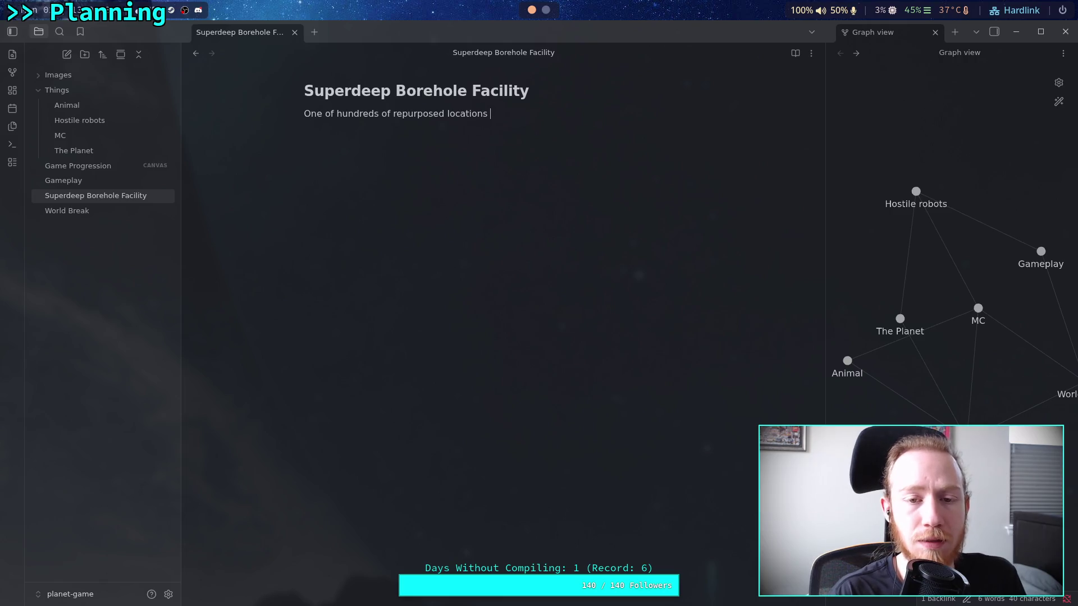
{"action": "type", "text": "used "}
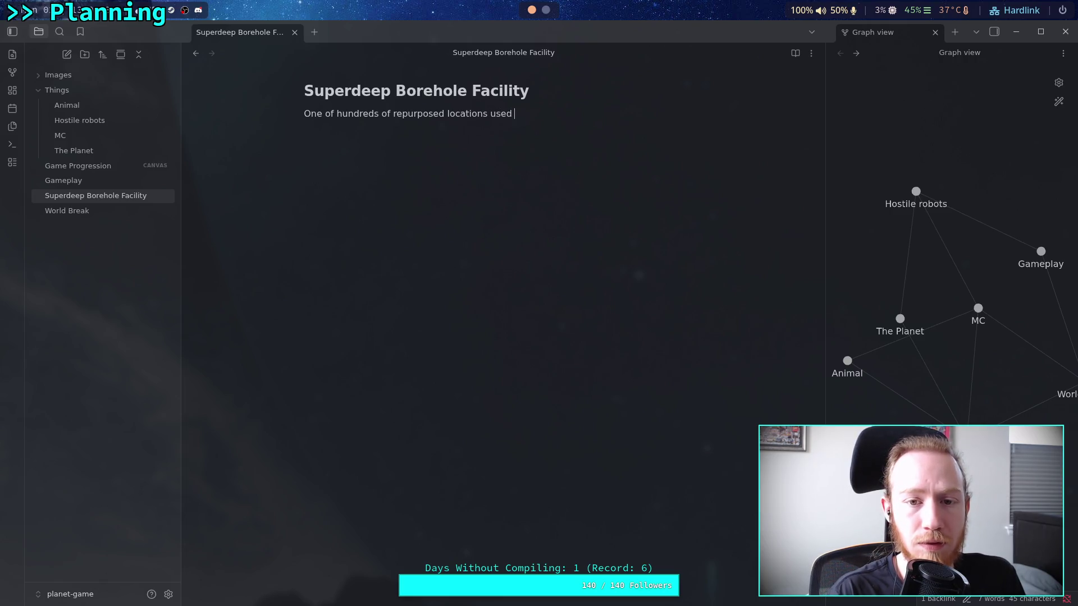
{"action": "type", "text": "for [[World Break"}
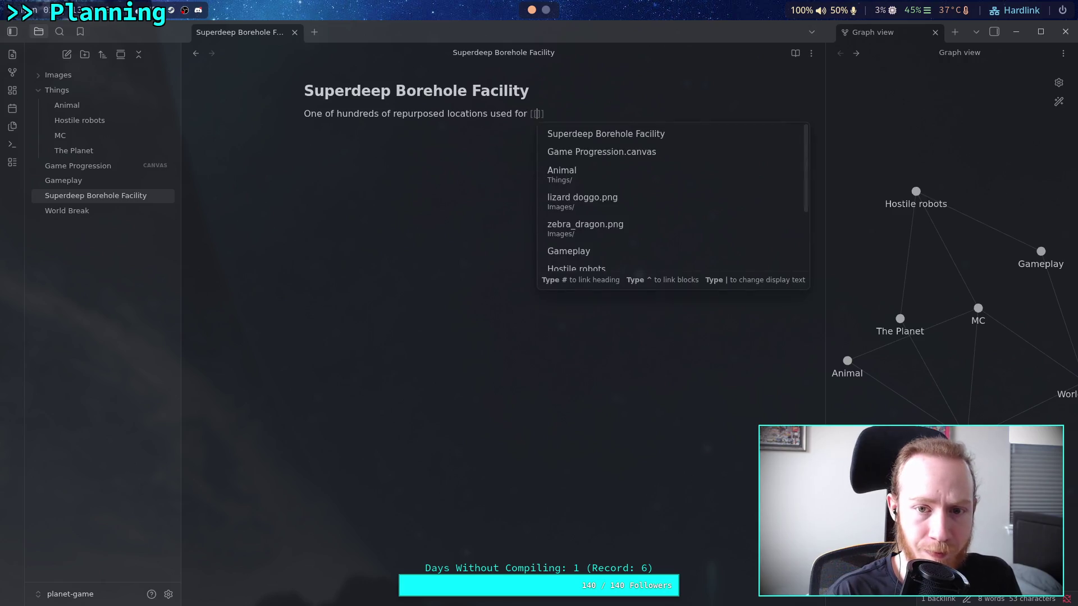
{"action": "key", "text": "Escape"}
{"action": "left_click", "coordinate": [573, 113]}
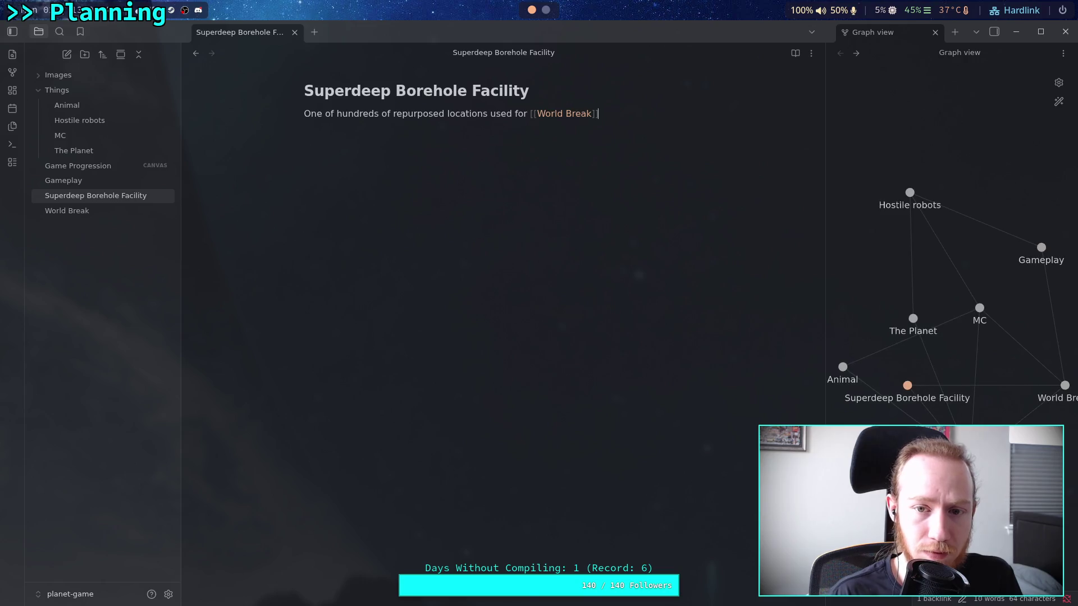
{"action": "key", "text": "End"}
{"action": "type", "text": "."}
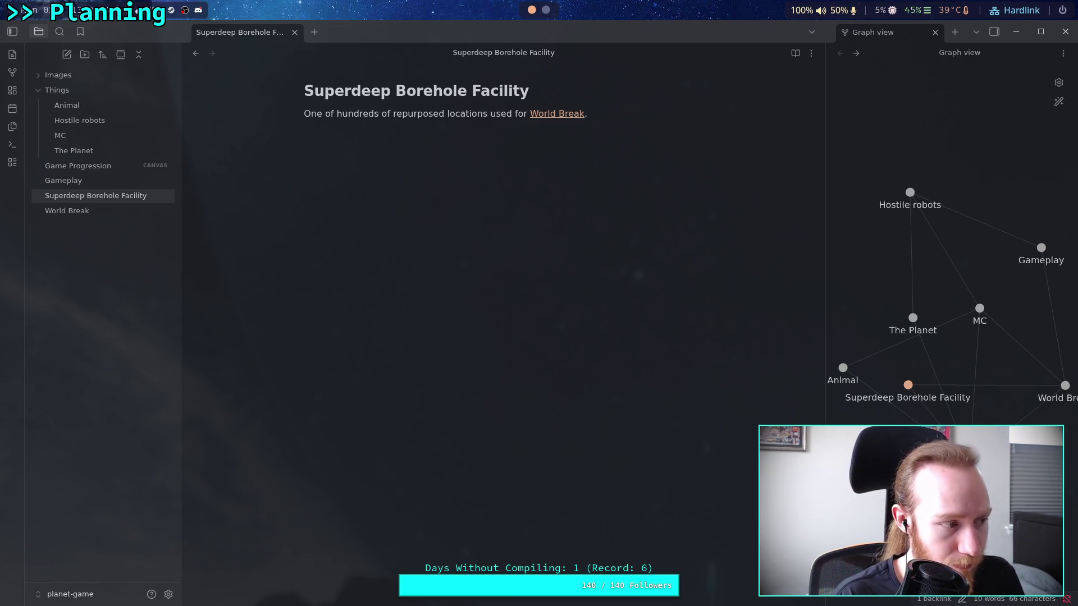
Add its history: planet crust analysis, then oil extraction, deep mining, now charge placement.
{"action": "type", "text": "Was "}
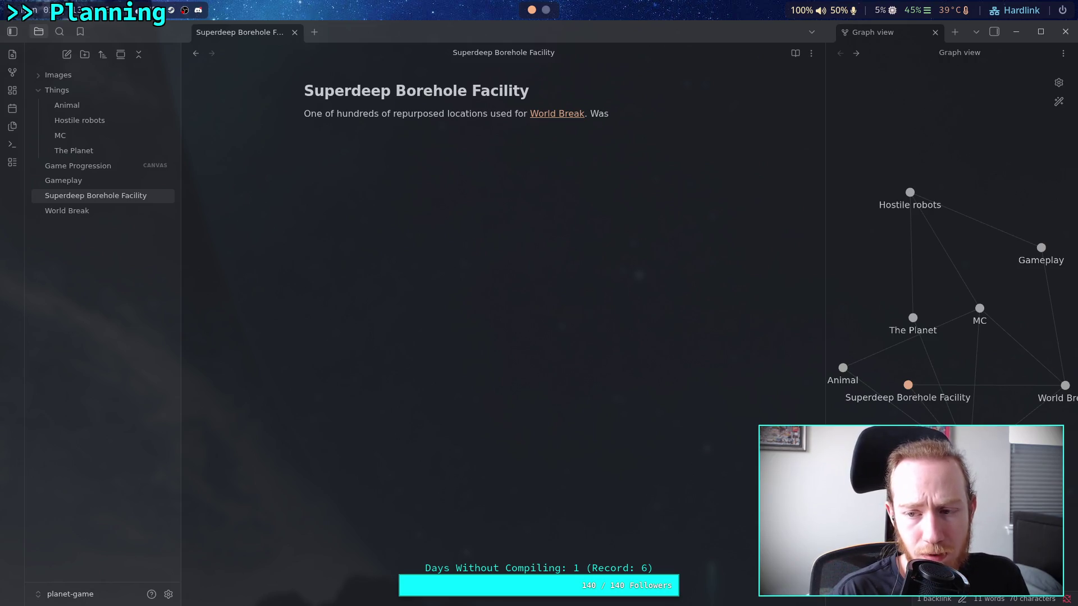
{"action": "type", "text": "initially"}
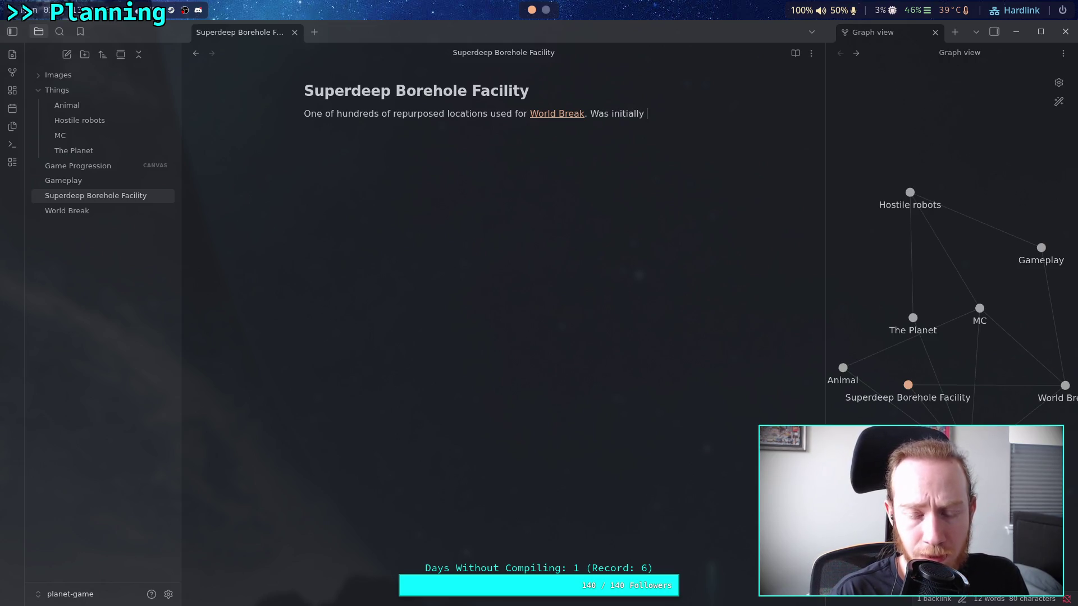
{"action": "type", "text": "ma"}
{"action": "key", "text": "BackSpace"}
{"action": "key", "text": "BackSpace"}
{"action": "key", "text": "BackSpace"}
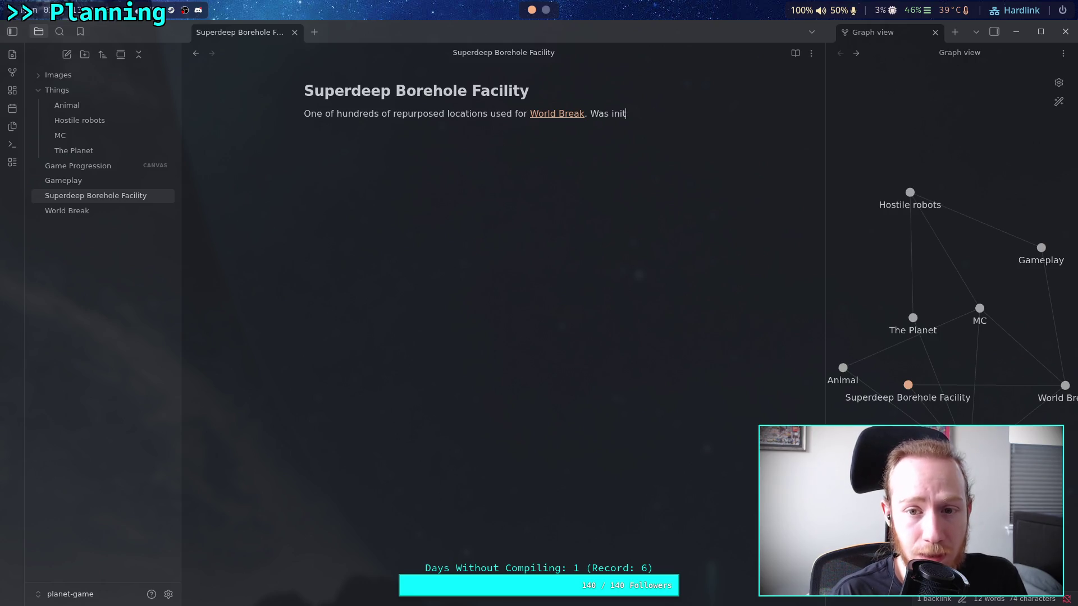
{"action": "key", "text": "BackSpace"}
{"action": "key", "text": "BackSpace"}
{"action": "key", "text": "BackSpace"}
{"action": "type", "text": "Ancien"}
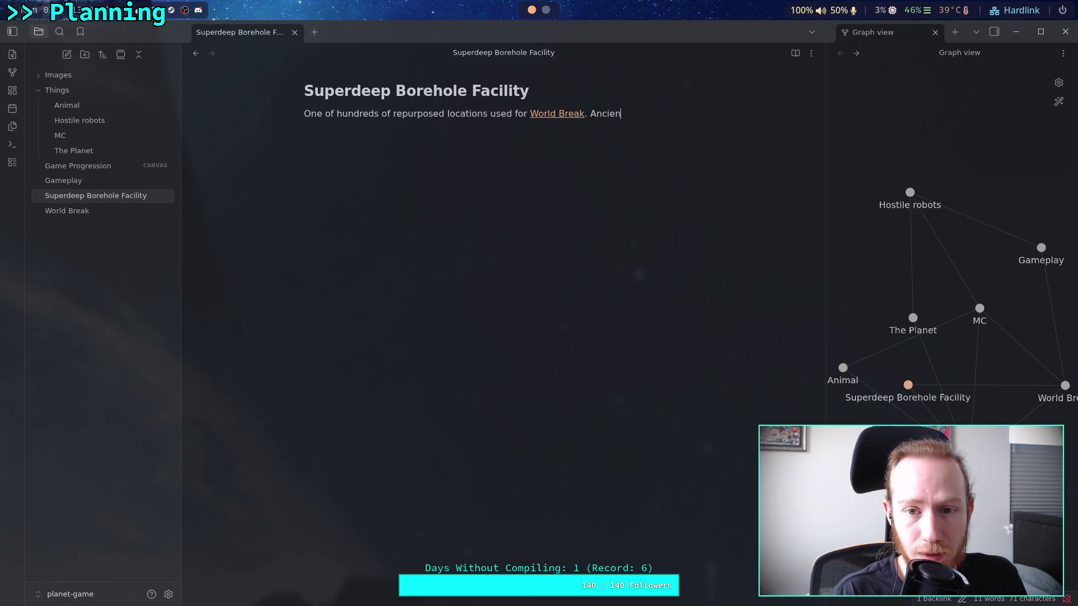
{"action": "type", "text": "t facu"}
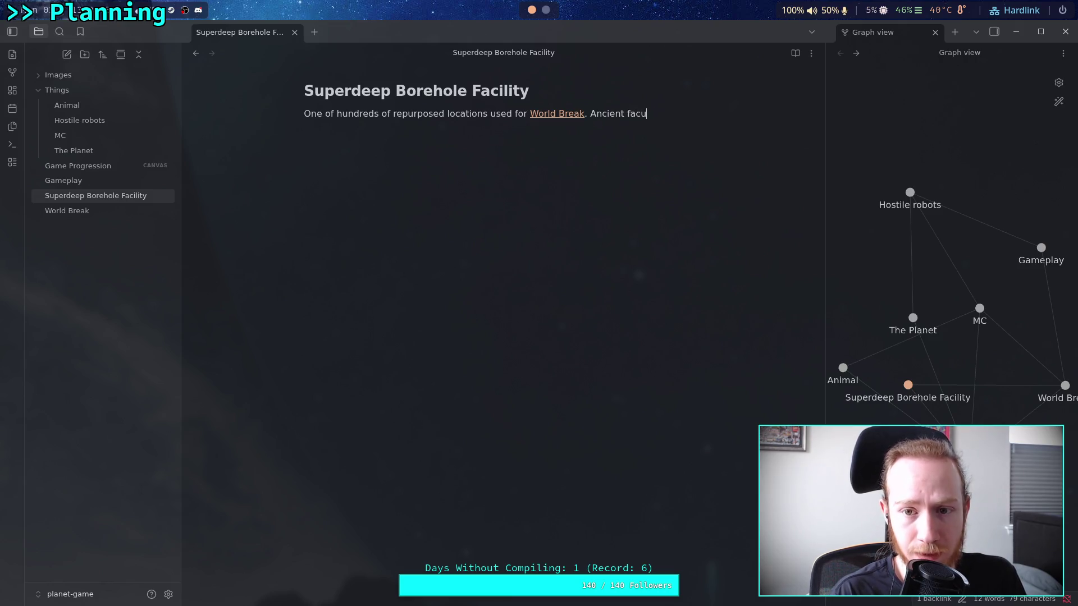
{"action": "key", "text": "BackSpace"}
{"action": "type", "text": "ility used f"}
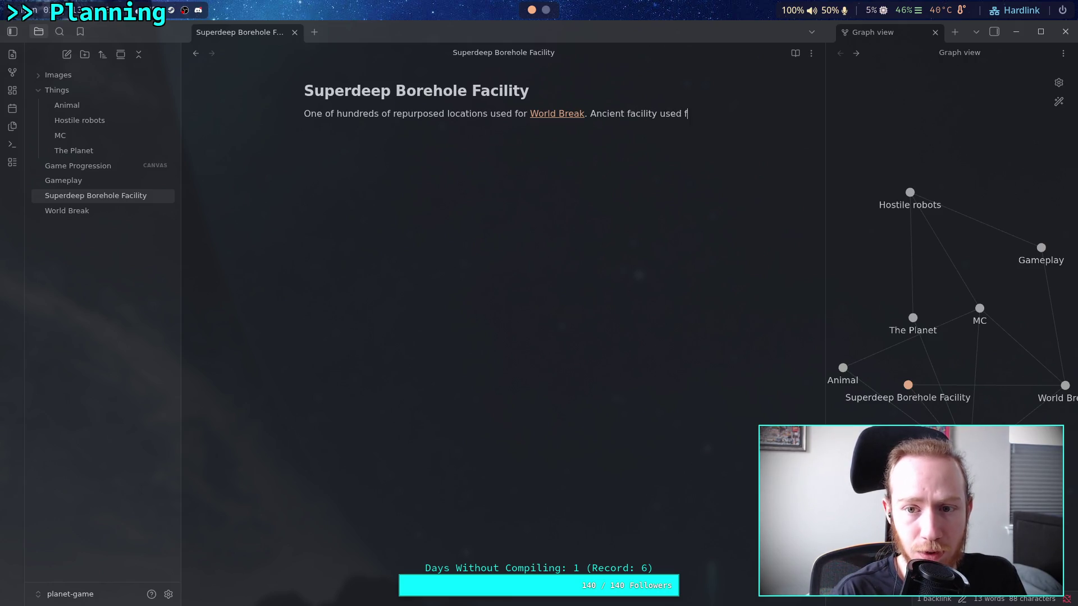
{"action": "type", "text": "or cr"}
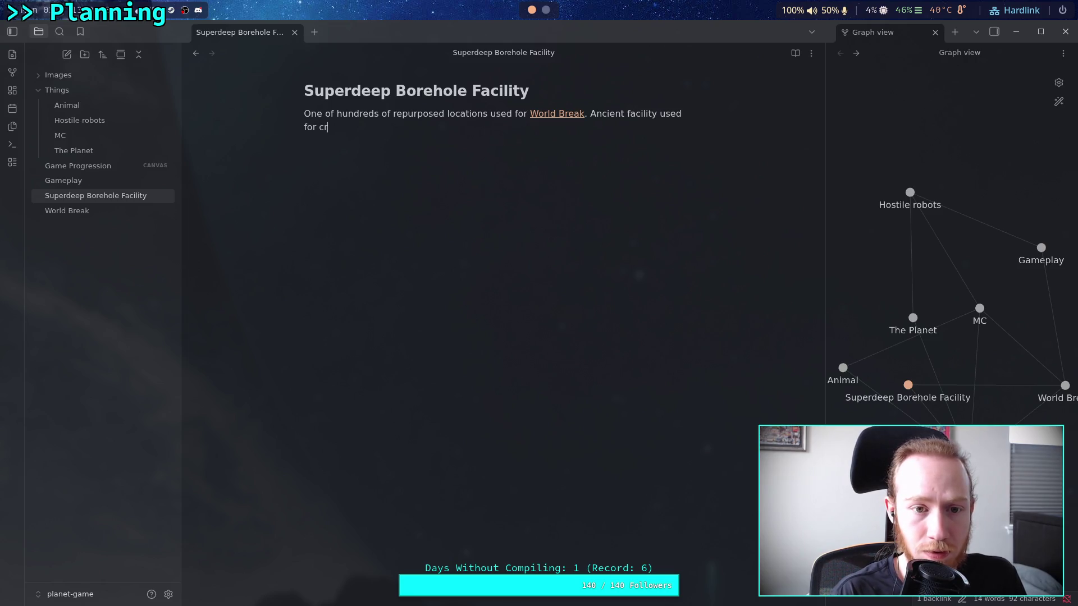
{"action": "key", "text": "BackSpace"}
{"action": "key", "text": "BackSpace"}
{"action": "type", "text": "planet c"}
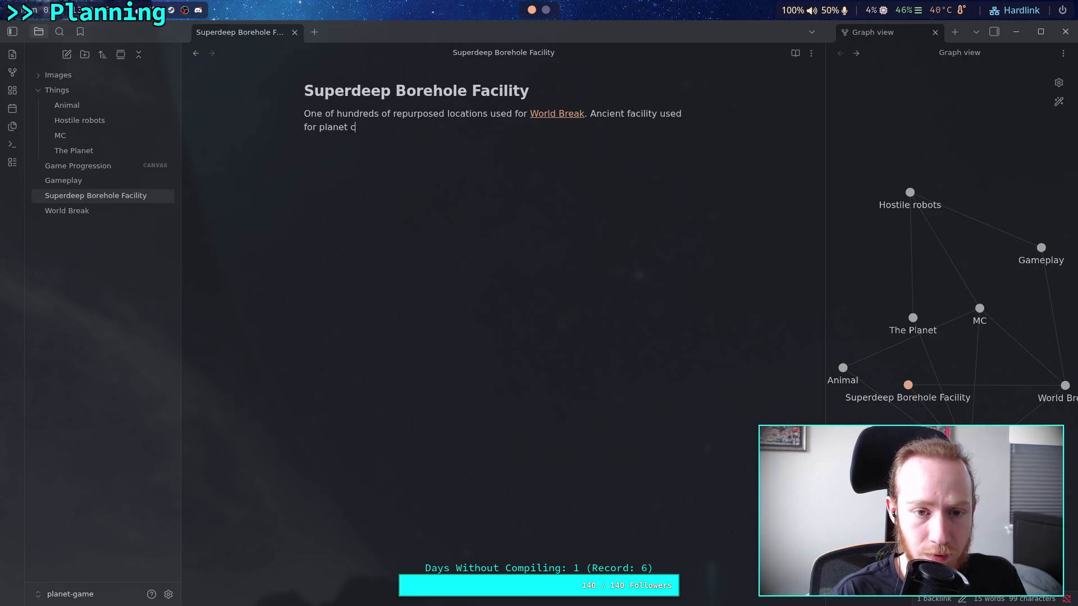
{"action": "type", "text": "rustanalysis"}
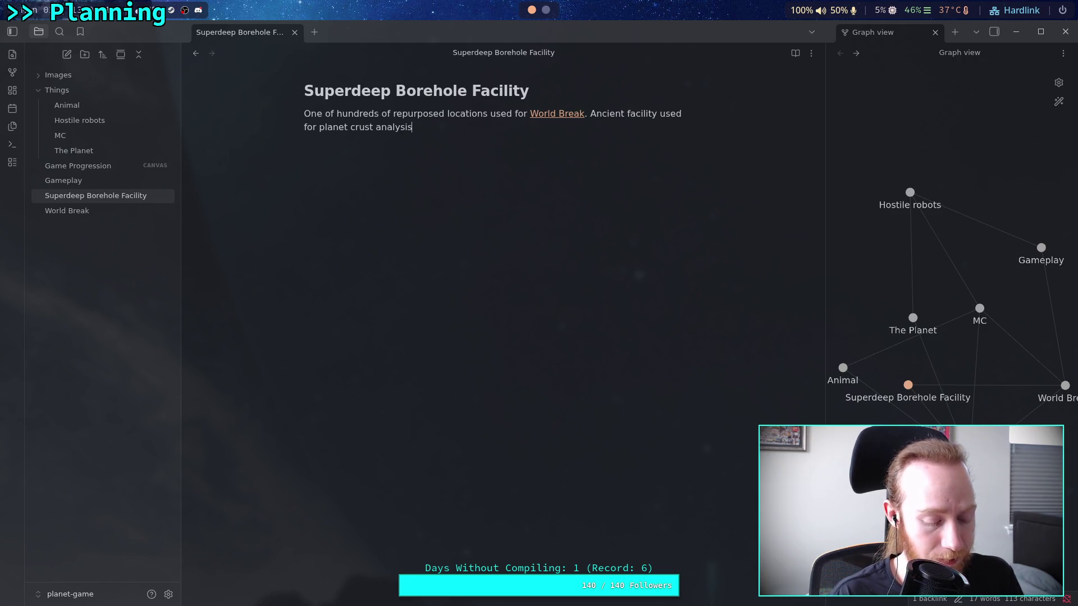
{"action": "type", "text": ", then for"}
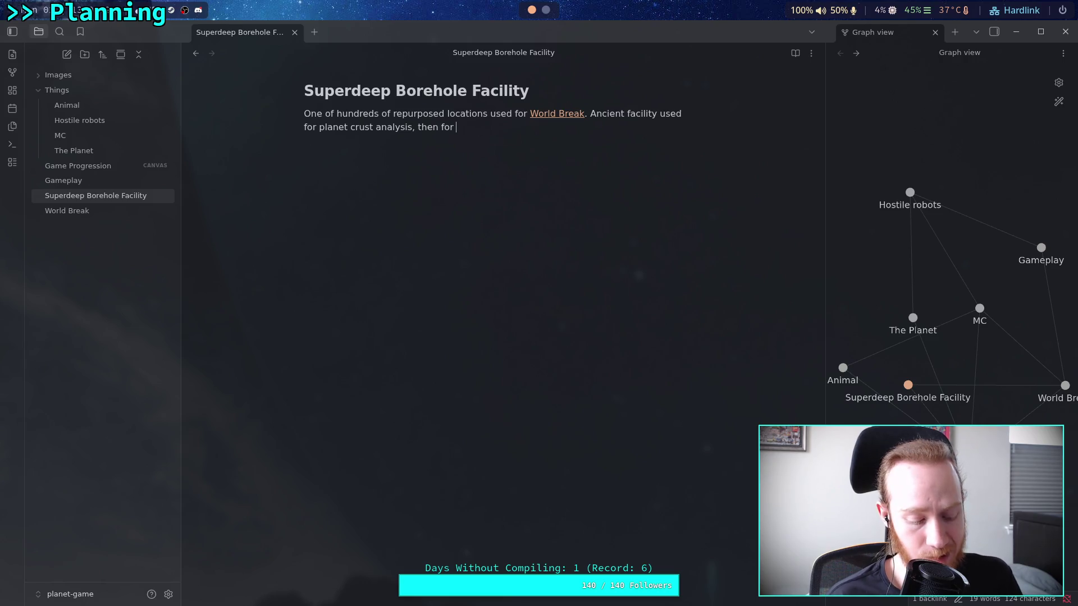
{"action": "type", "text": "oil"}
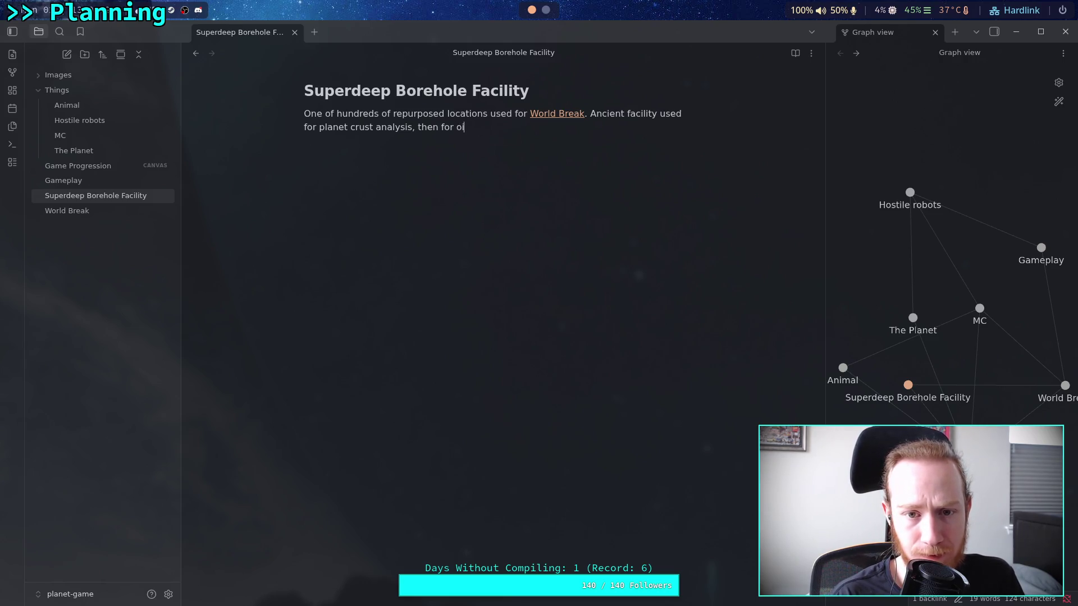
{"action": "type", "text": " extr"}
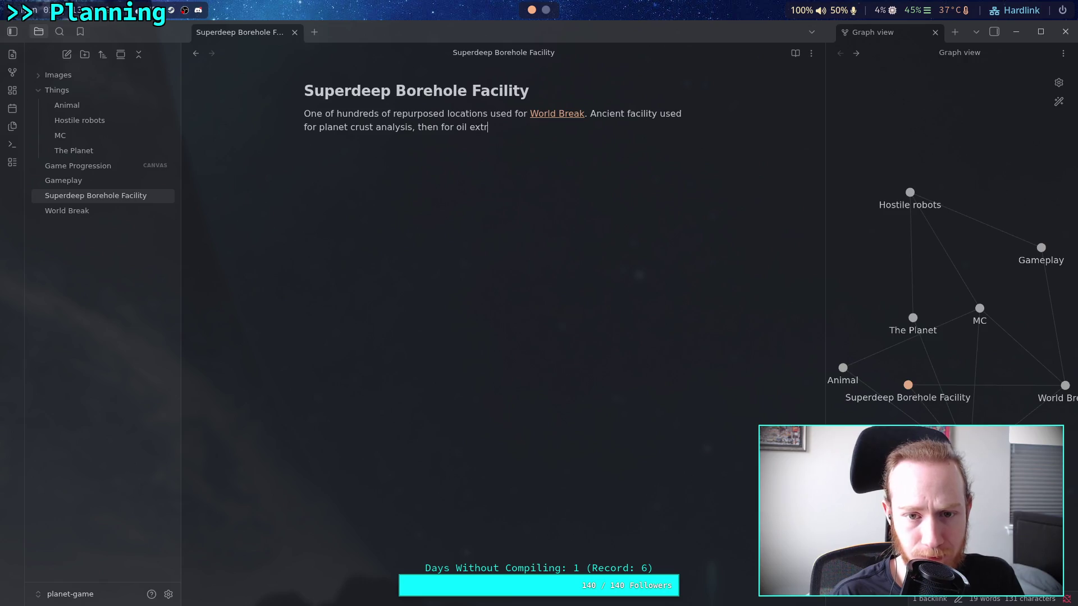
{"action": "type", "text": "action,"}
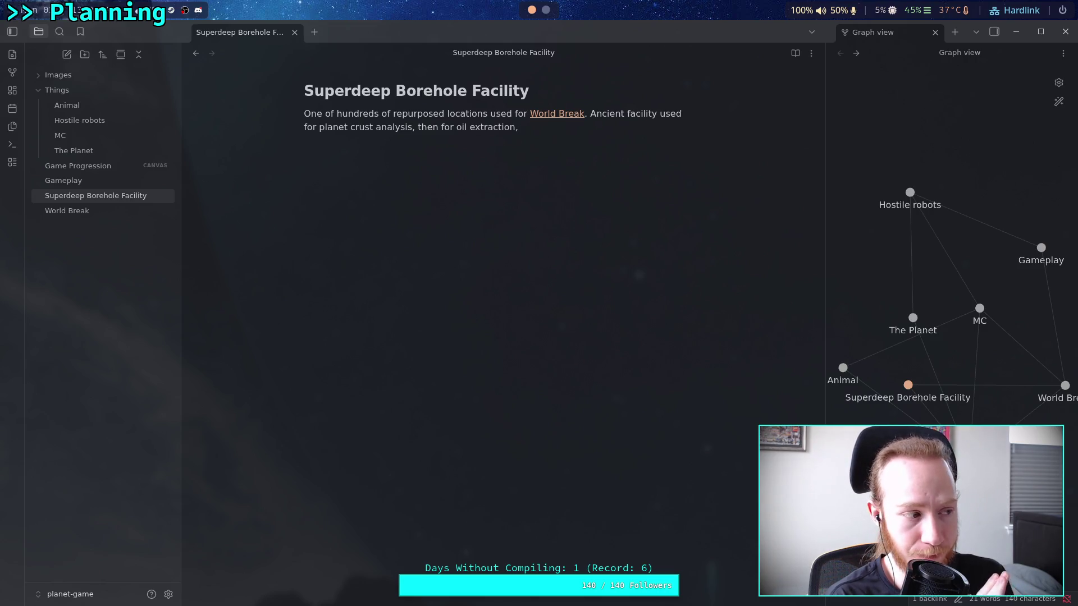
{"action": "type", "text": "mining"}
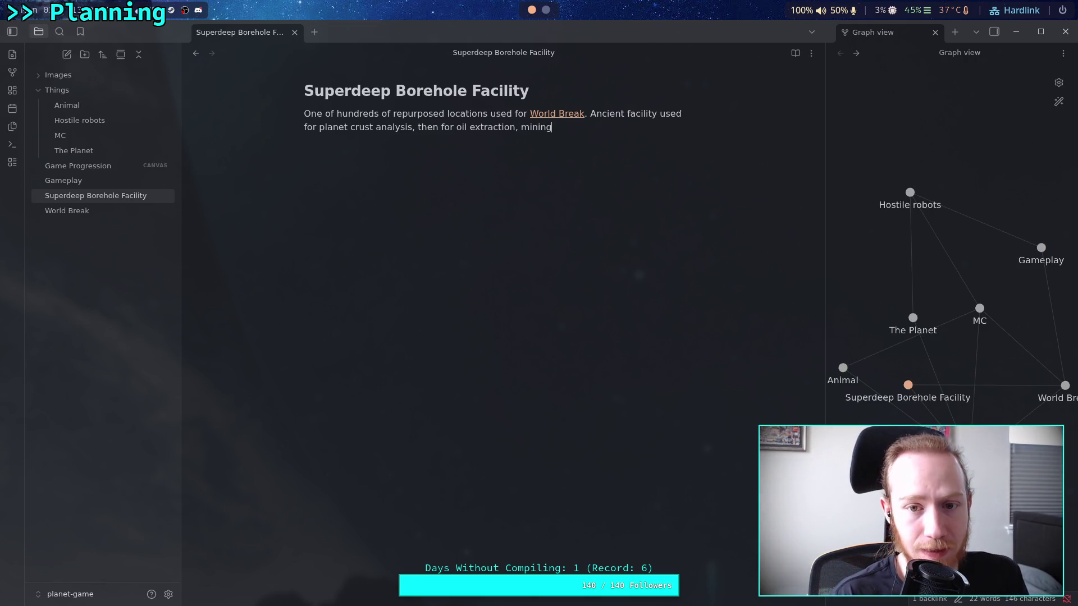
{"action": "key", "text": "BackSpace"}
{"action": "key", "text": "BackSpace"}
{"action": "key", "text": "BackSpace"}
{"action": "key", "text": "BackSpace"}
{"action": "key", "text": "BackSpace"}
{"action": "key", "text": "BackSpace"}
{"action": "type", "text": "deep m"}
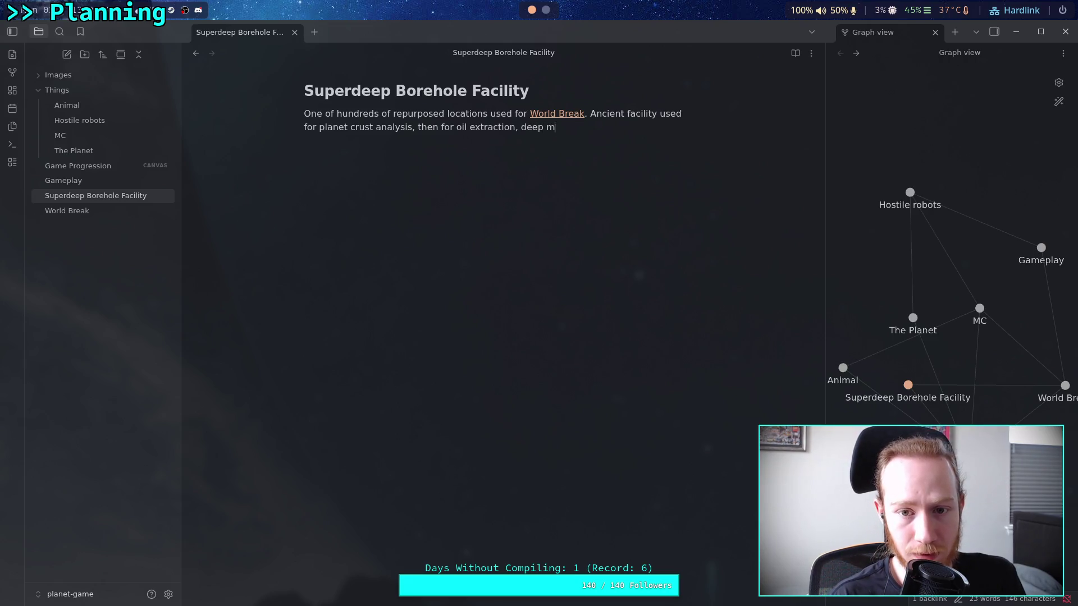
{"action": "type", "text": "ine entranc"}
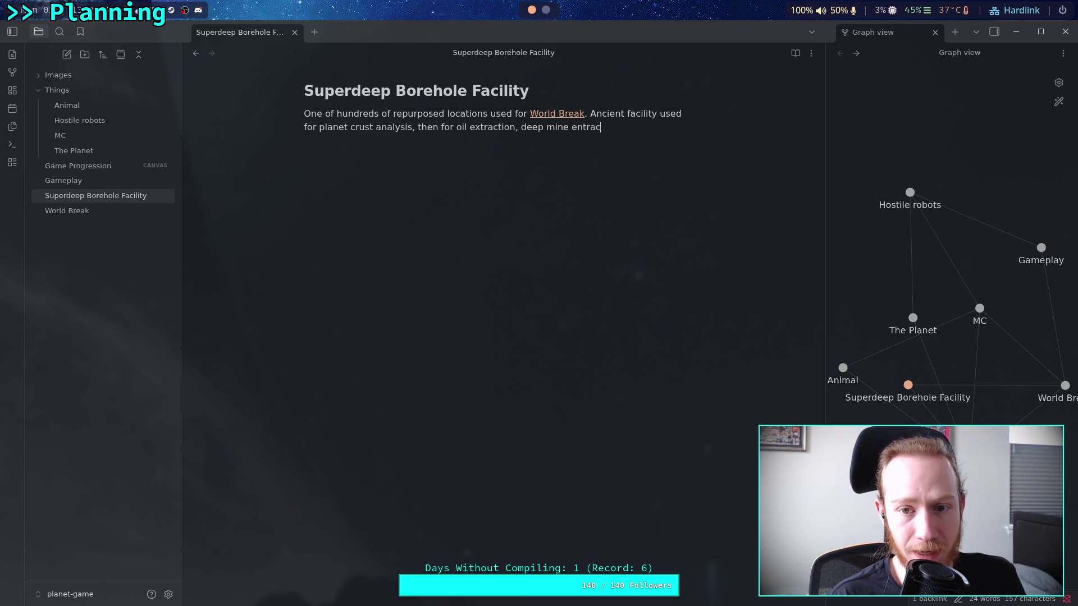
{"action": "type", "text": "e"}
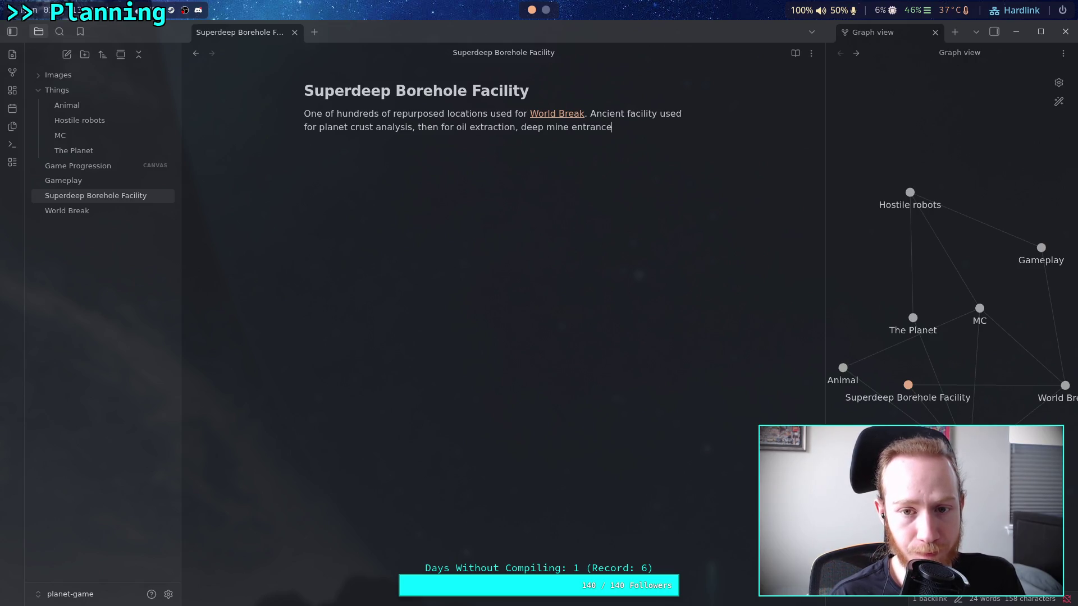
{"action": "key", "text": "BackSpace"}
{"action": "key", "text": "BackSpace"}
{"action": "key", "text": "BackSpace"}
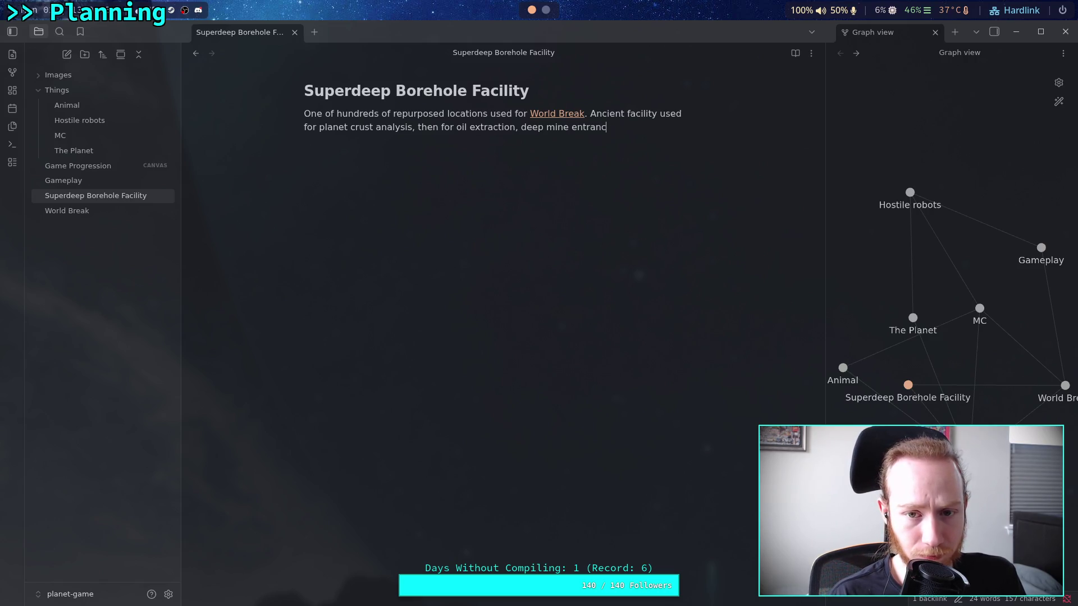
{"action": "type", "text": "ing, "}
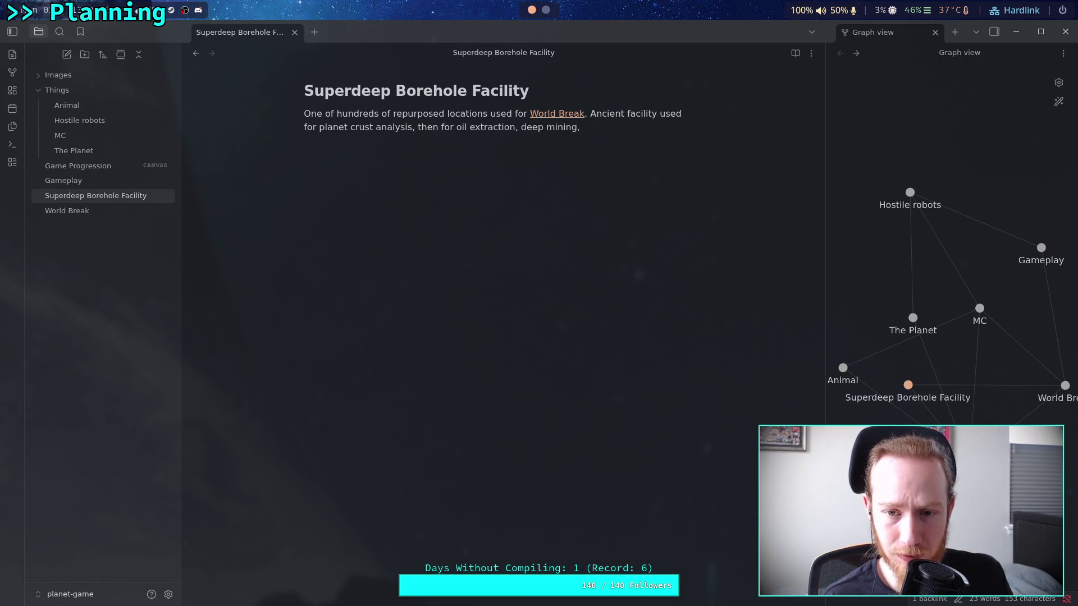
{"action": "type", "text": "now for "}
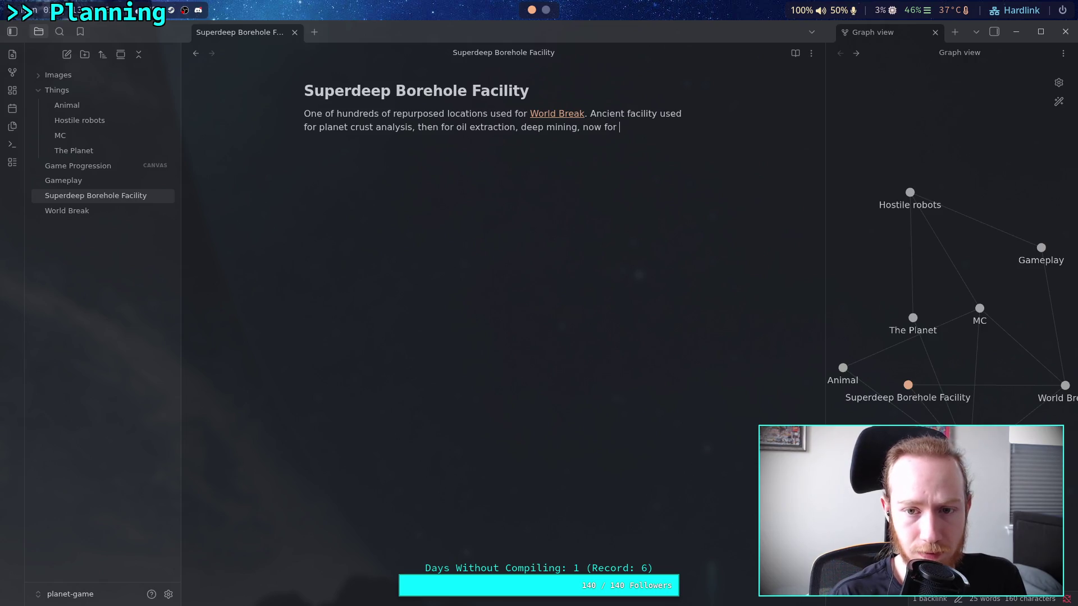
{"action": "type", "text": "charge"}
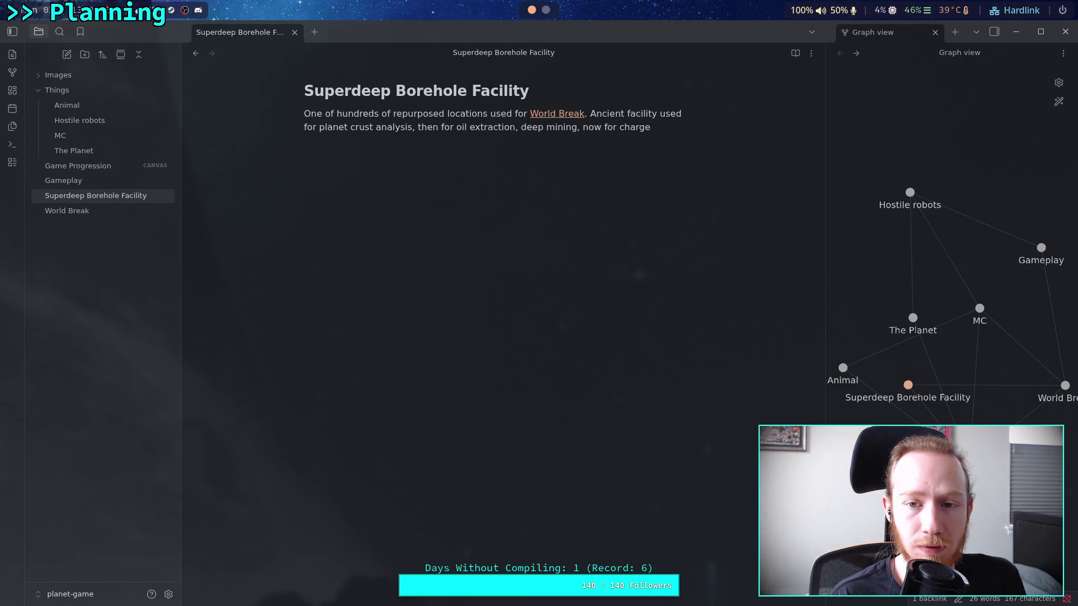
{"action": "type", "text": " placem"}
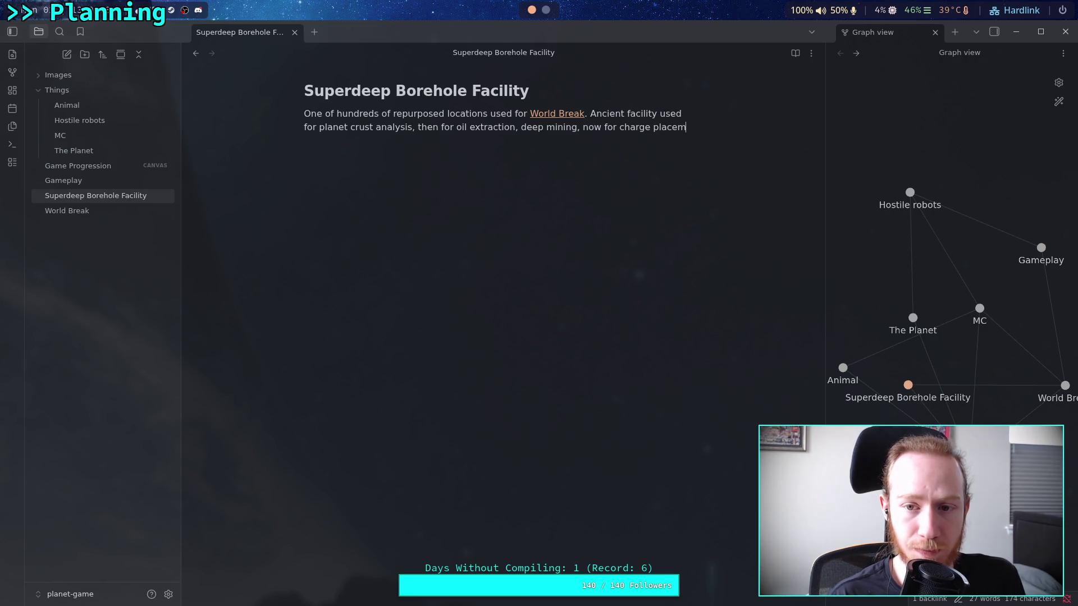
{"action": "type", "text": "n"}
{"action": "key", "text": "BackSpace"}
{"action": "type", "text": "ent"}
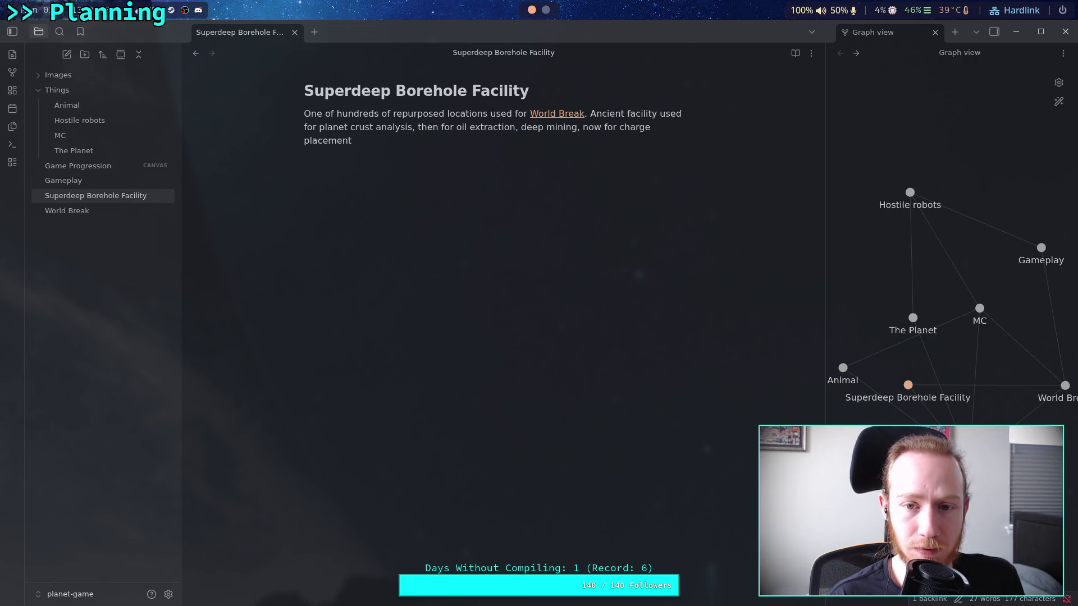
{"action": "type", "text": "."}
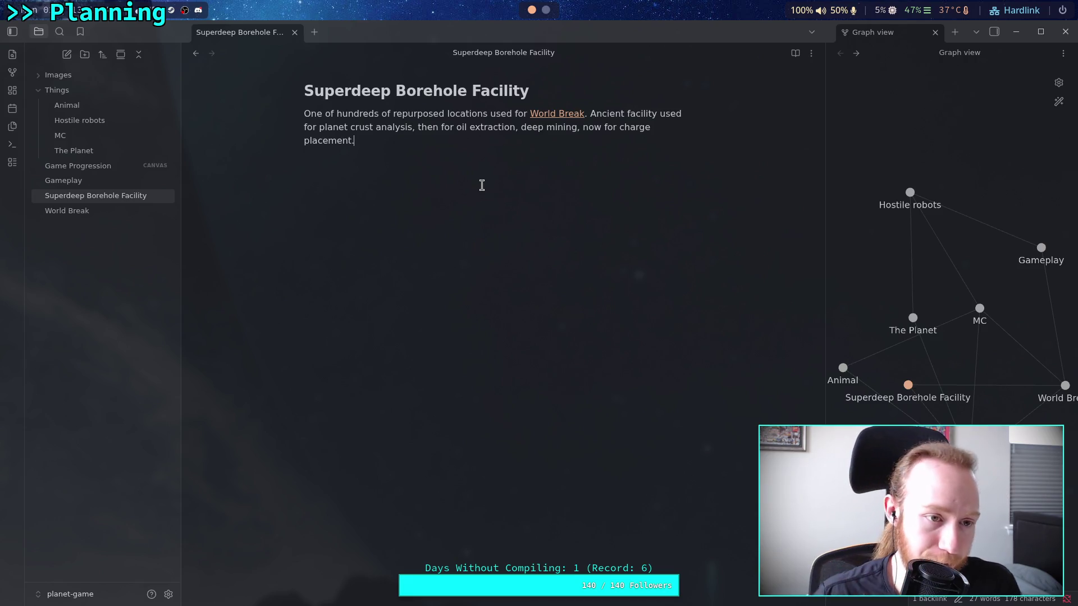
Switch to the Game Progression canvas showing the End of Game chain.
{"action": "left_click", "coordinate": [87, 165]}
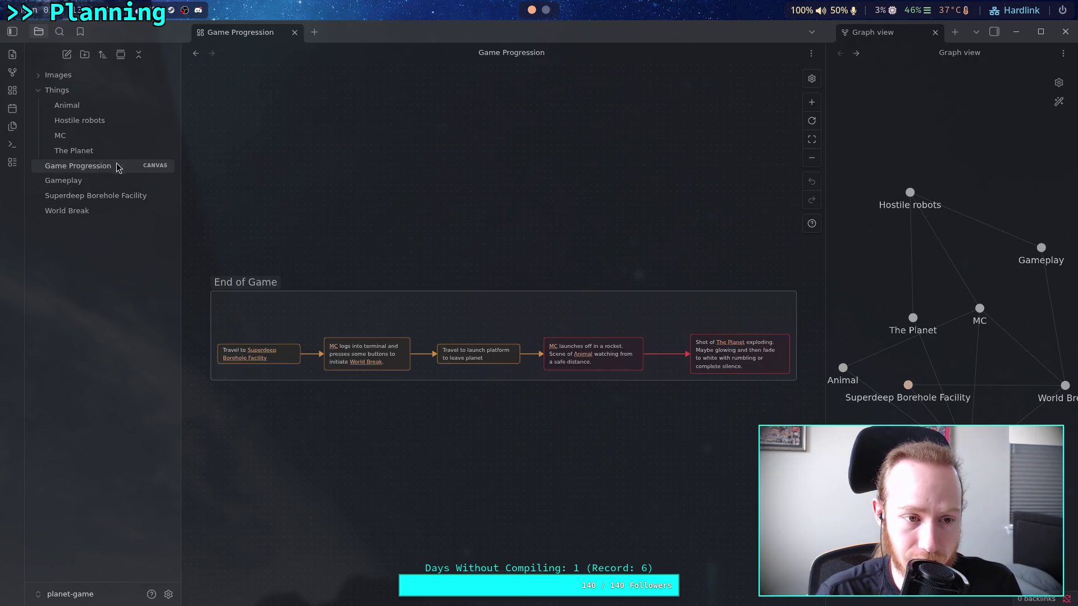
{"action": "scroll", "coordinate": [651, 381], "scroll_direction": "right", "scroll_amount": 5}
{"action": "scroll", "coordinate": [702, 387], "scroll_direction": "up", "scroll_amount": 3}
{"action": "scroll", "coordinate": [554, 366], "scroll_direction": "down", "scroll_amount": 2}
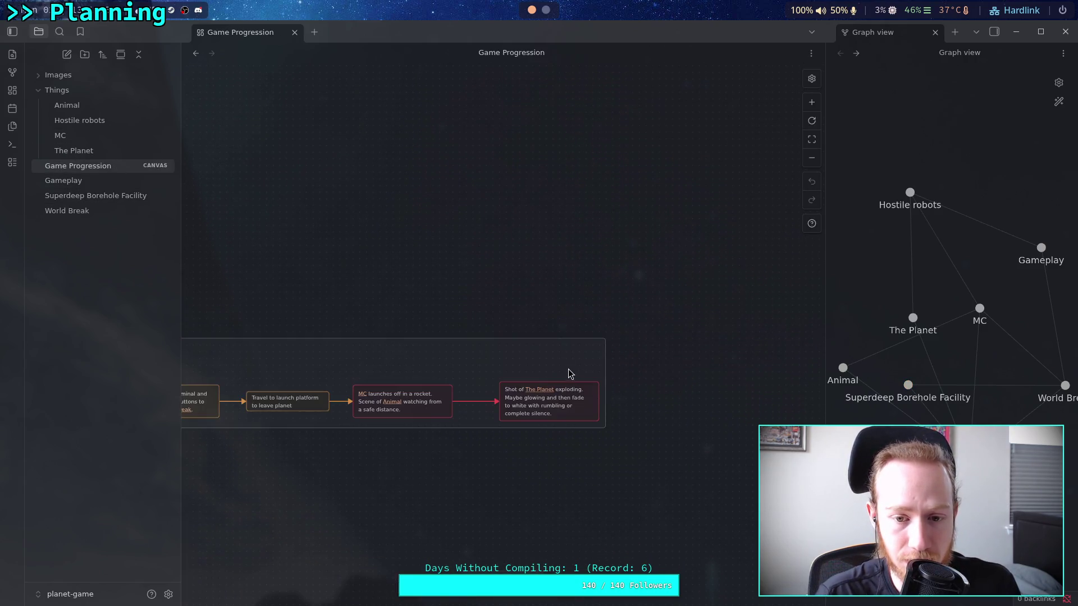
{"action": "scroll", "coordinate": [570, 414], "scroll_direction": "left", "scroll_amount": 5}
{"action": "scroll", "coordinate": [569, 414], "scroll_direction": "down", "scroll_amount": 1}
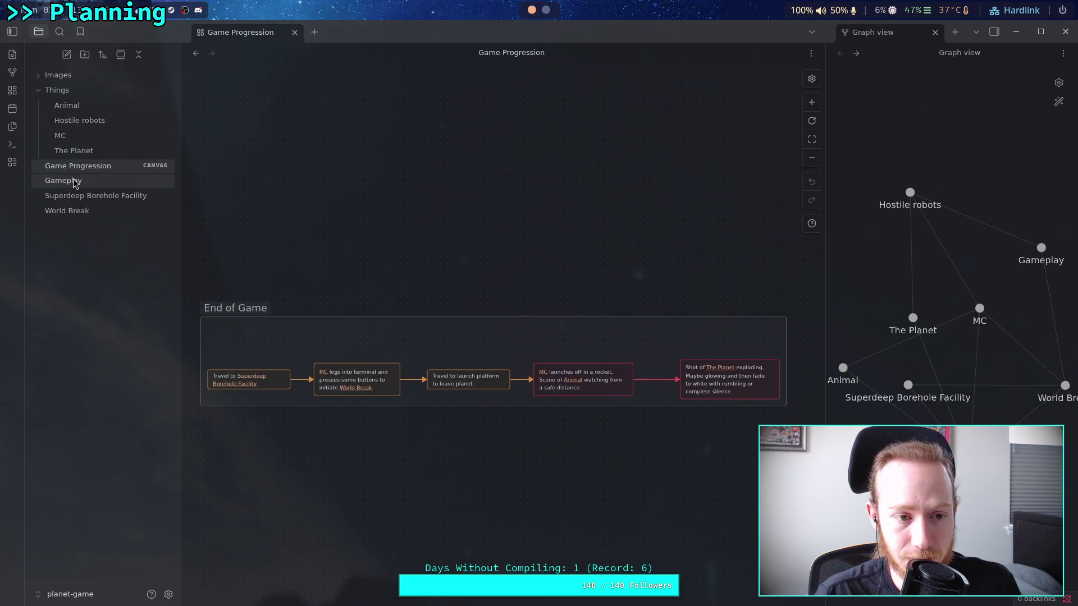
{"action": "left_click", "coordinate": [80, 196]}
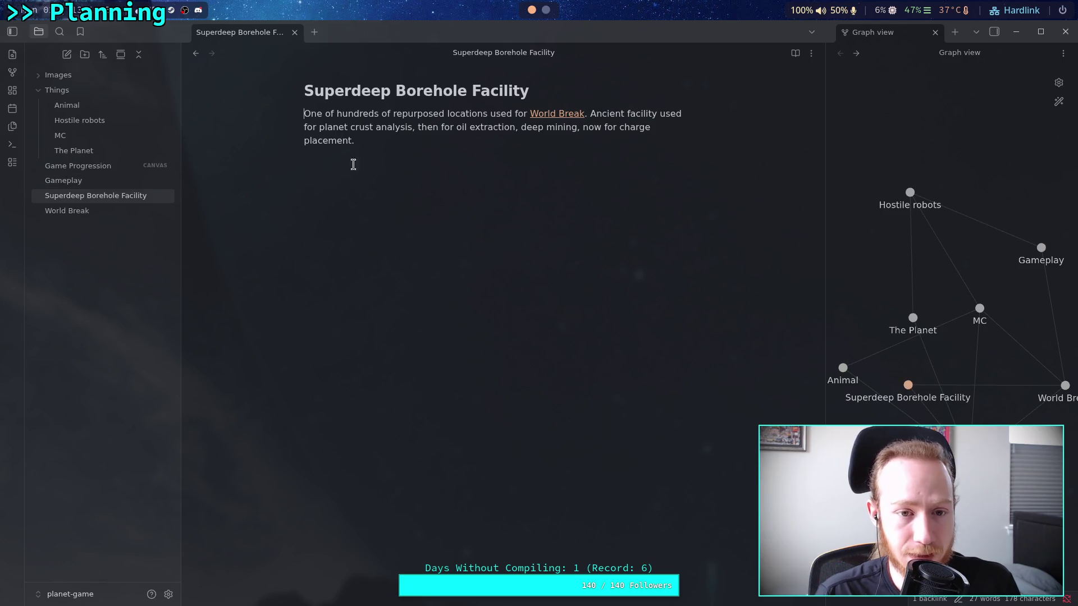
{"action": "left_click", "coordinate": [384, 196]}
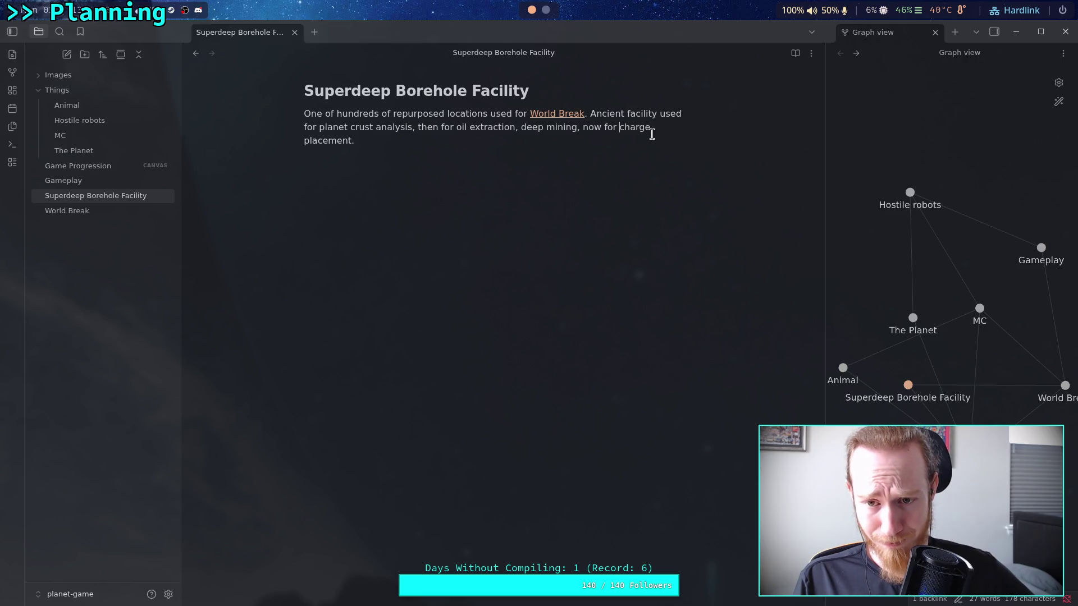
{"action": "left_click", "coordinate": [647, 180]}
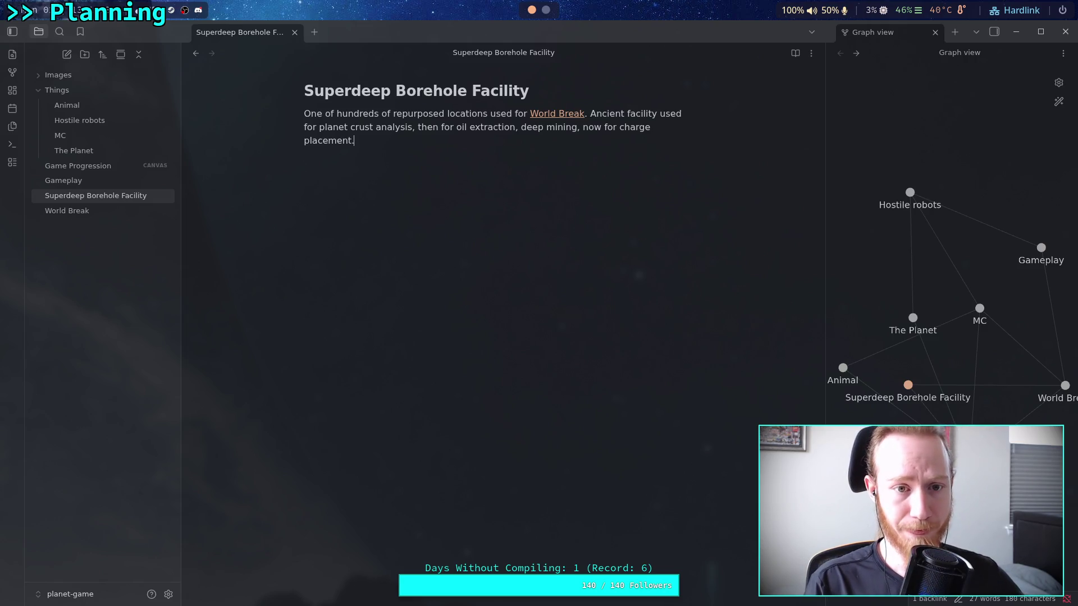
Add the line 'Overrun by security robots' to the note, then return to the Game Progression canvas.
{"action": "key", "text": "Delete"}
{"action": "key", "text": "Delete"}
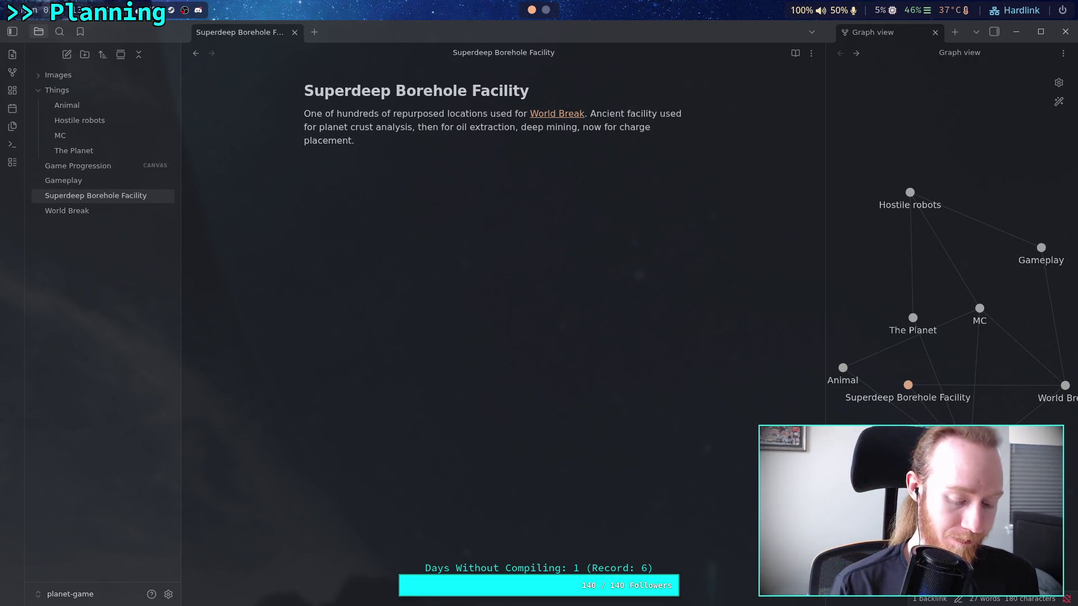
{"action": "type", "text": "Over"}
{"action": "key", "text": "BackSpace"}
{"action": "type", "text": "rr"}
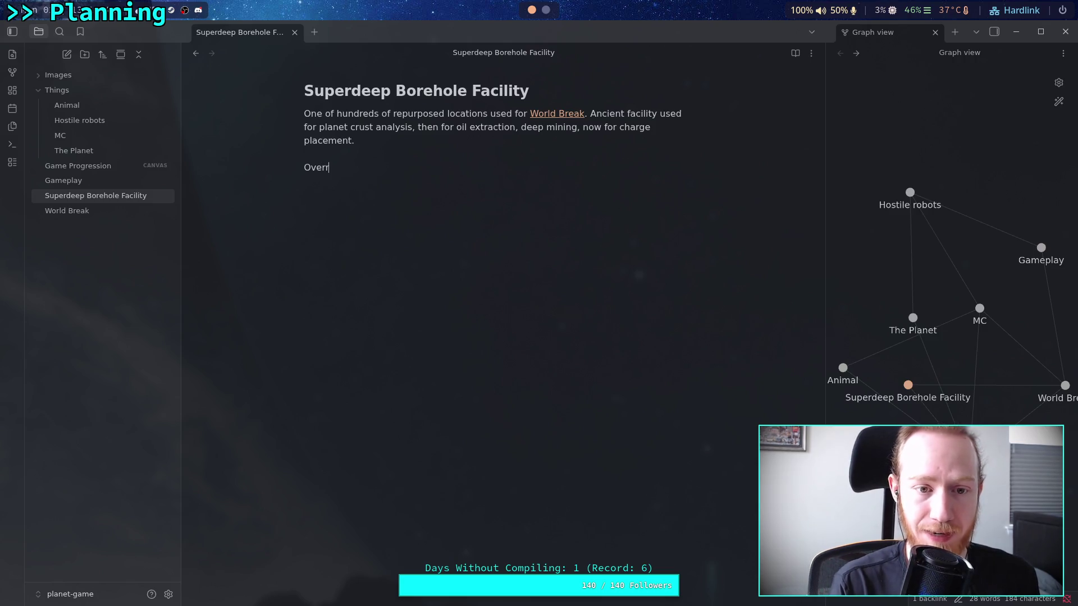
{"action": "type", "text": "un "}
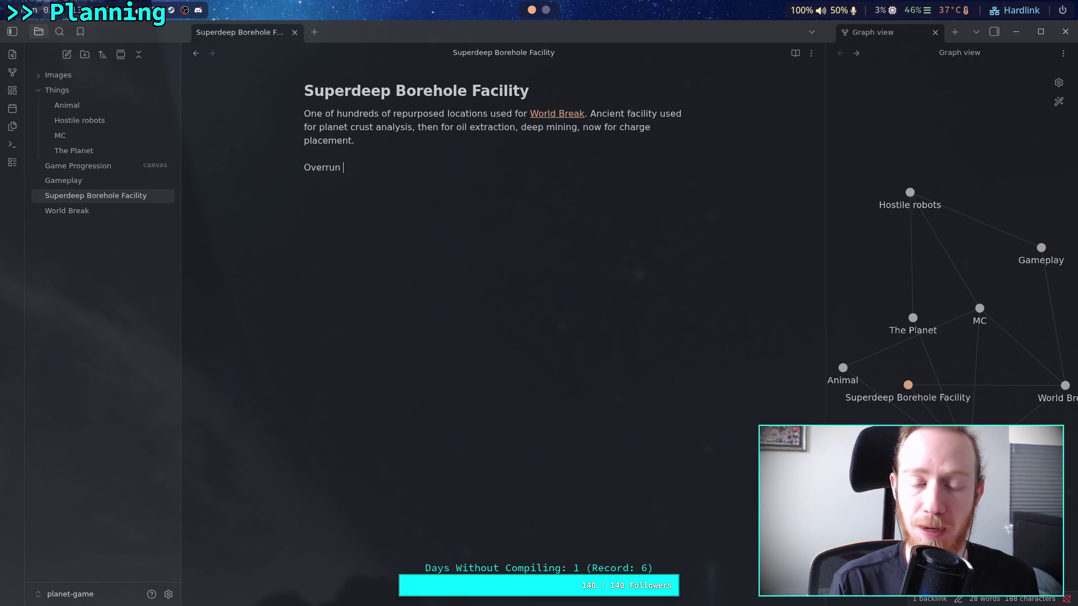
{"action": "type", "text": "by "}
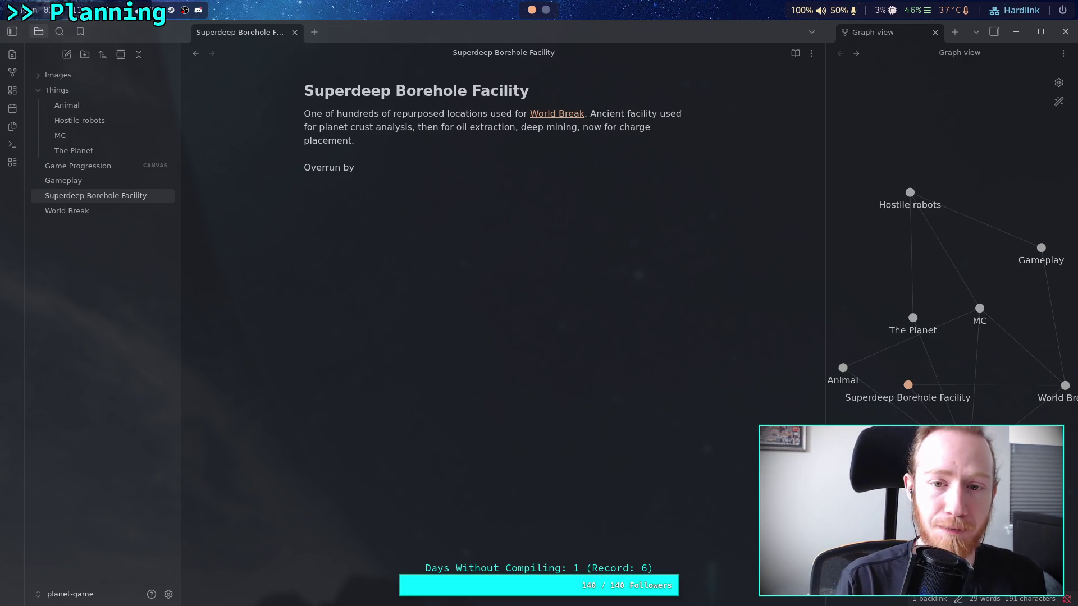
{"action": "type", "text": "securit"}
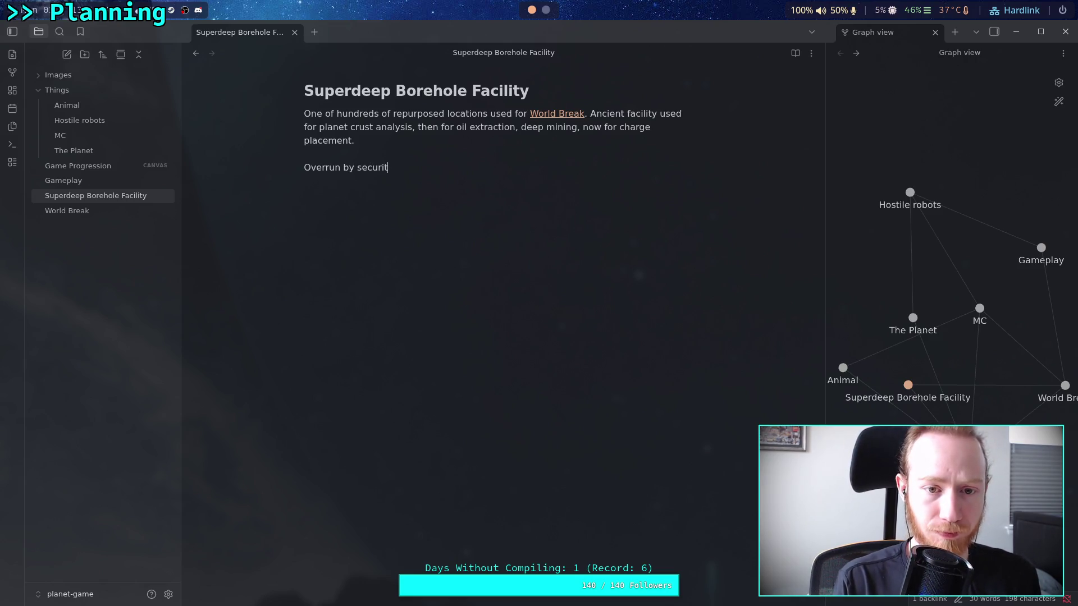
{"action": "type", "text": "y robots"}
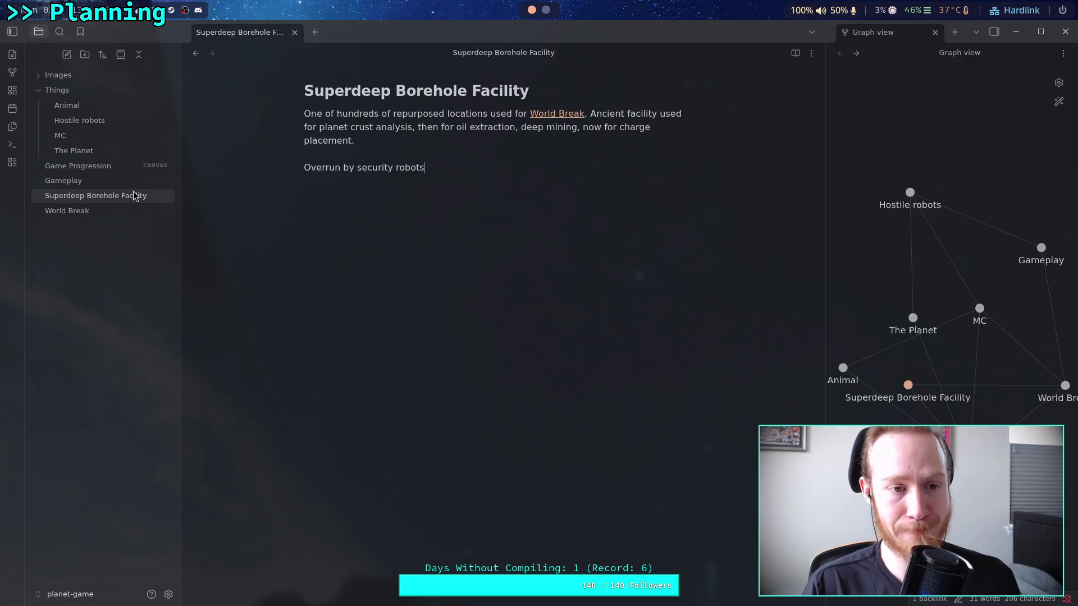
{"action": "mouse_move", "coordinate": [133, 182]}
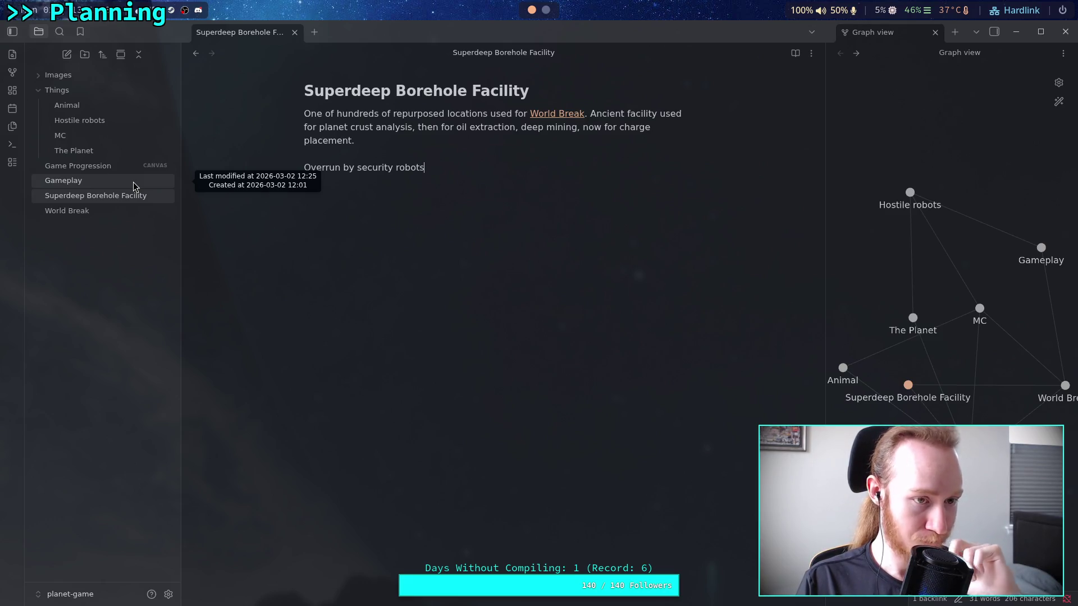
{"action": "left_click", "coordinate": [130, 165]}
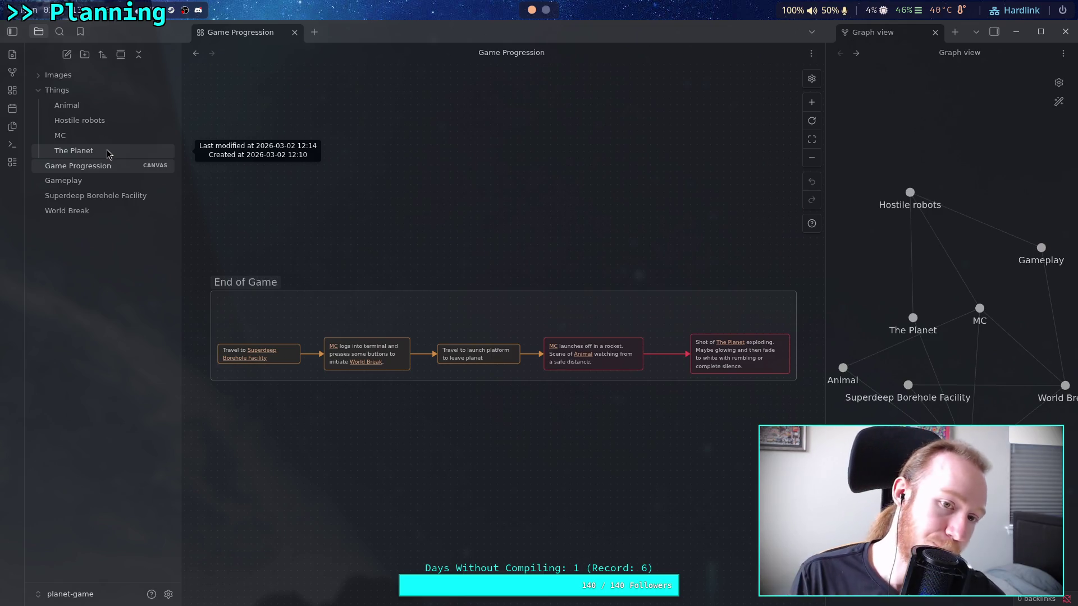
Reopen the Superdeep Borehole Facility note from the file explorer.
{"action": "left_click", "coordinate": [121, 197]}
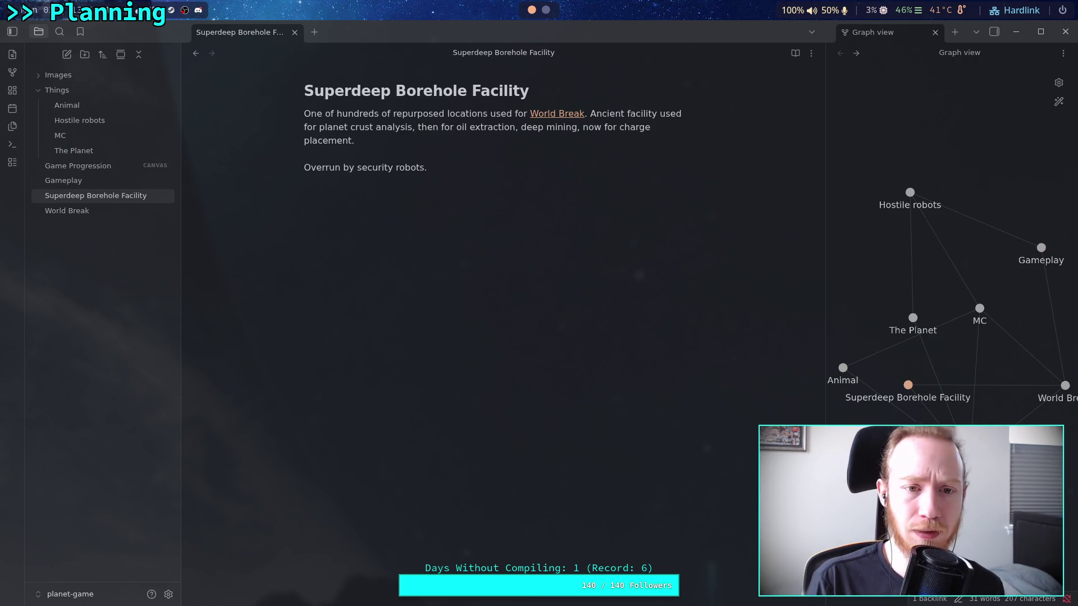
After 'placement.' add 'Charges have already been prepared and placed in the borehole, [[MC]] is just pressing the button.'.
{"action": "left_click", "coordinate": [469, 139]}
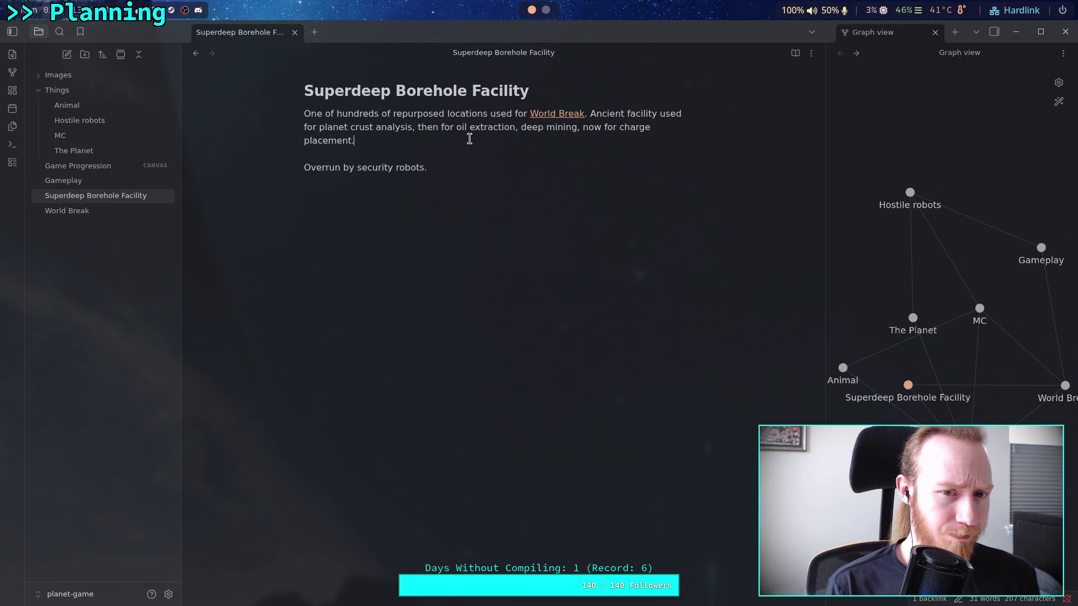
{"action": "type", "text": " Has already"}
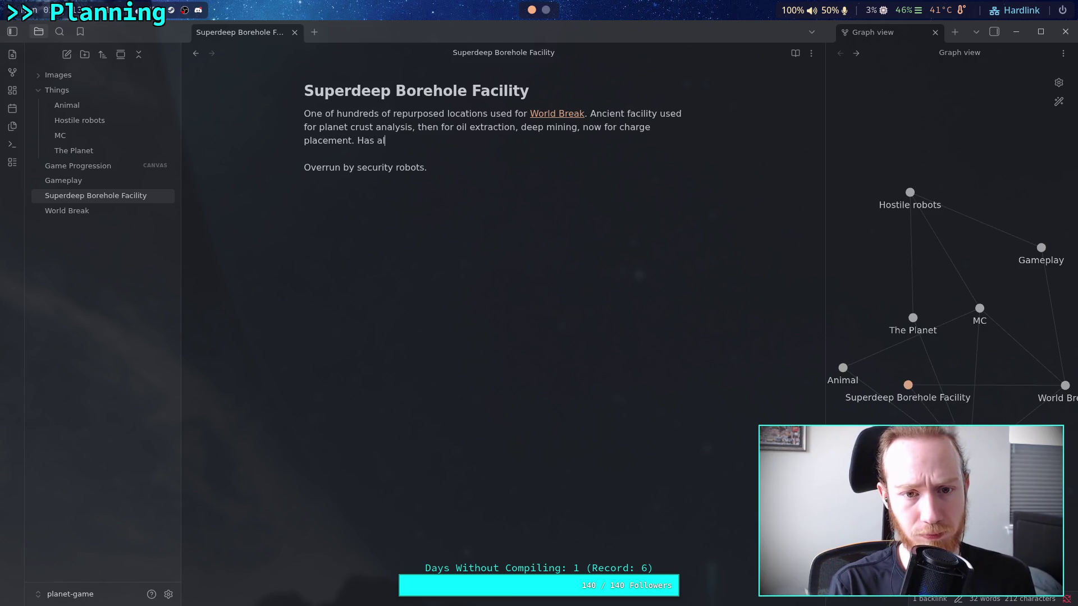
{"action": "key", "text": "BackSpace"}
{"action": "key", "text": "BackSpace"}
{"action": "key", "text": "BackSpace"}
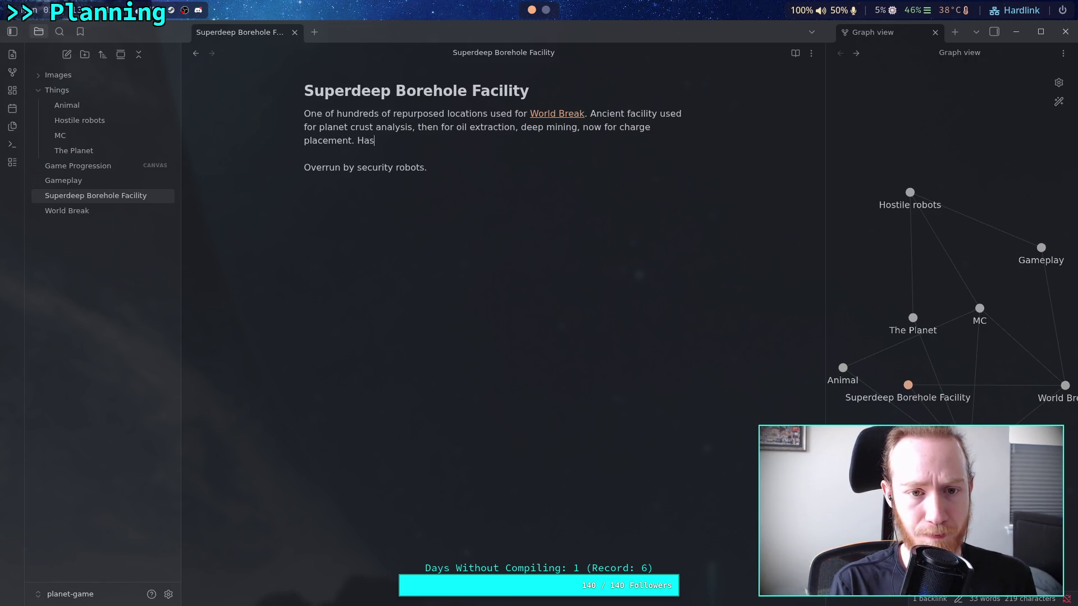
{"action": "type", "text": "Chrag"}
{"action": "key", "text": "BackSpace"}
{"action": "key", "text": "BackSpace"}
{"action": "key", "text": "BackSpace"}
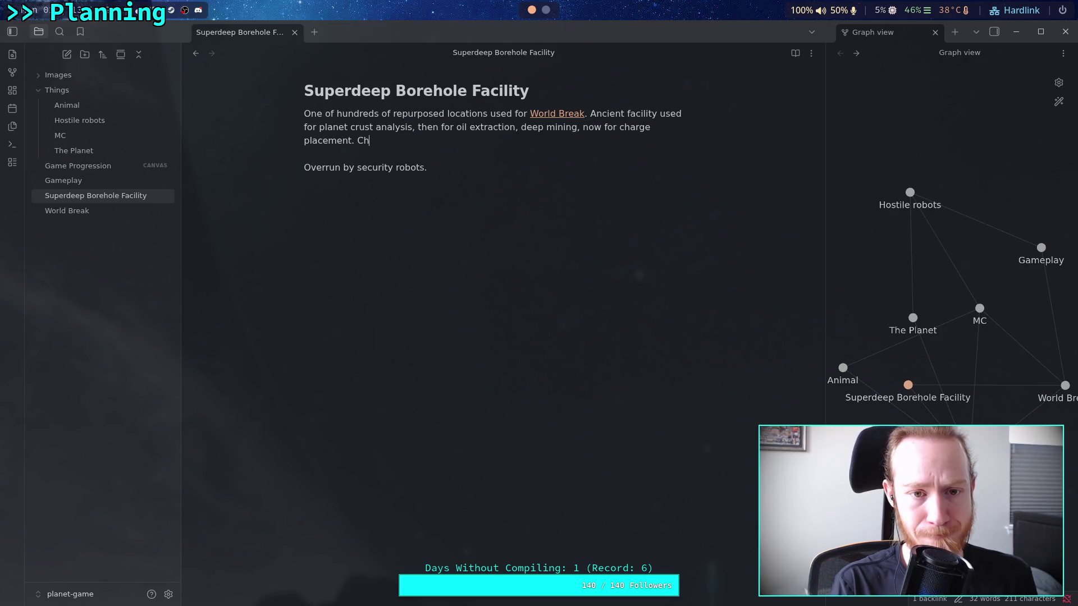
{"action": "type", "text": "arges have already bee"}
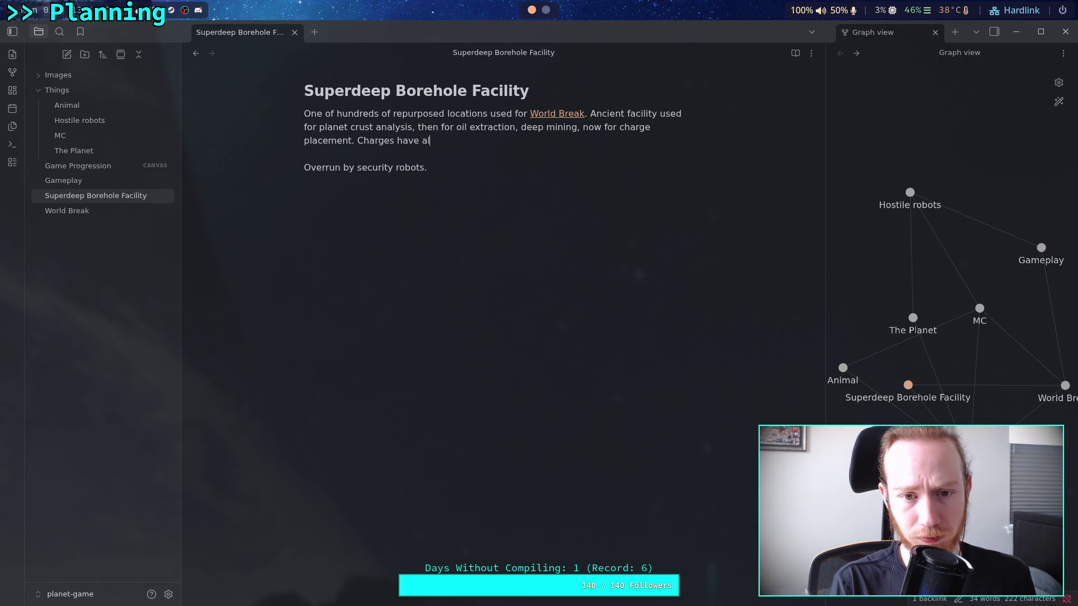
{"action": "type", "text": "n pre"}
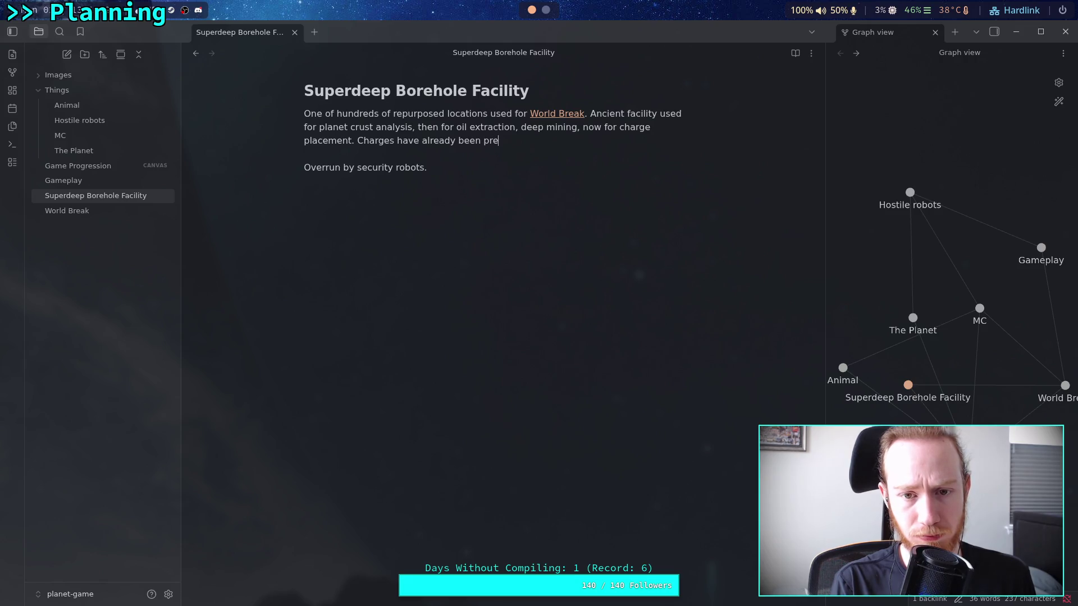
{"action": "type", "text": "pared and "}
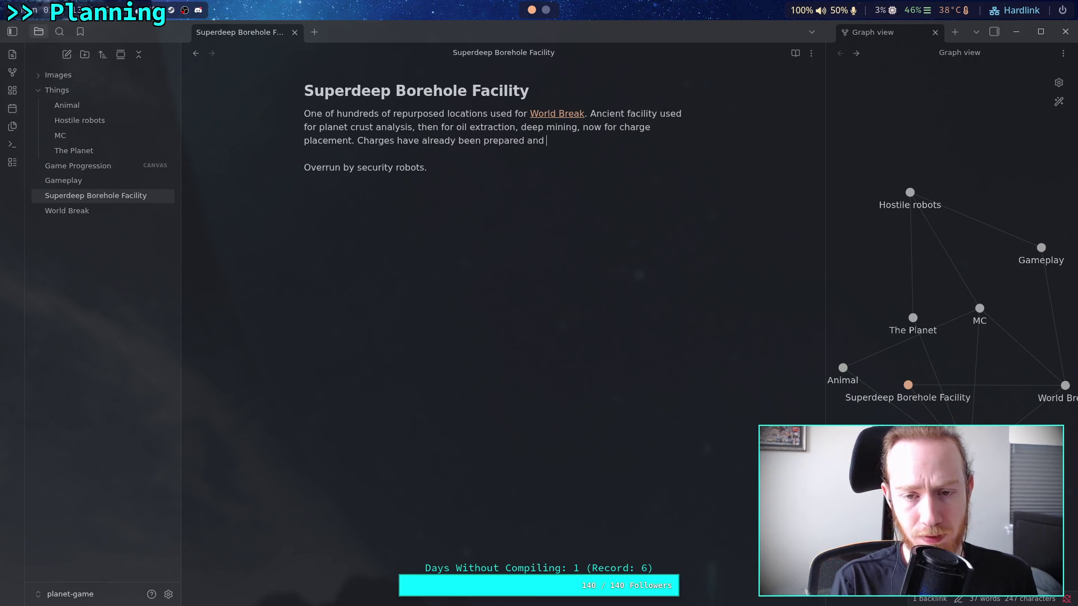
{"action": "type", "text": "placed"}
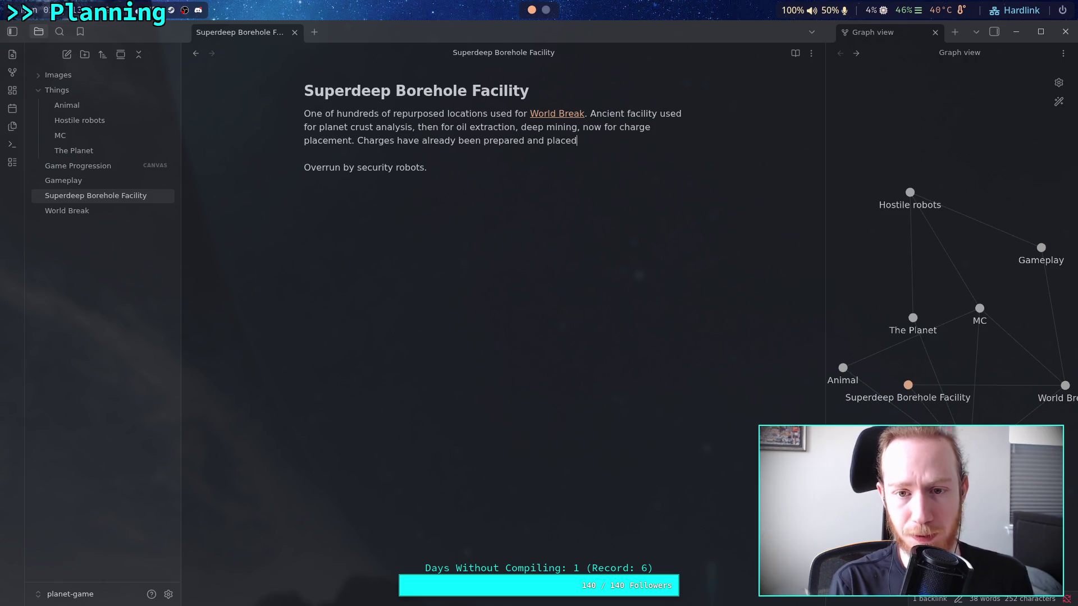
{"action": "key", "text": "BackSpace"}
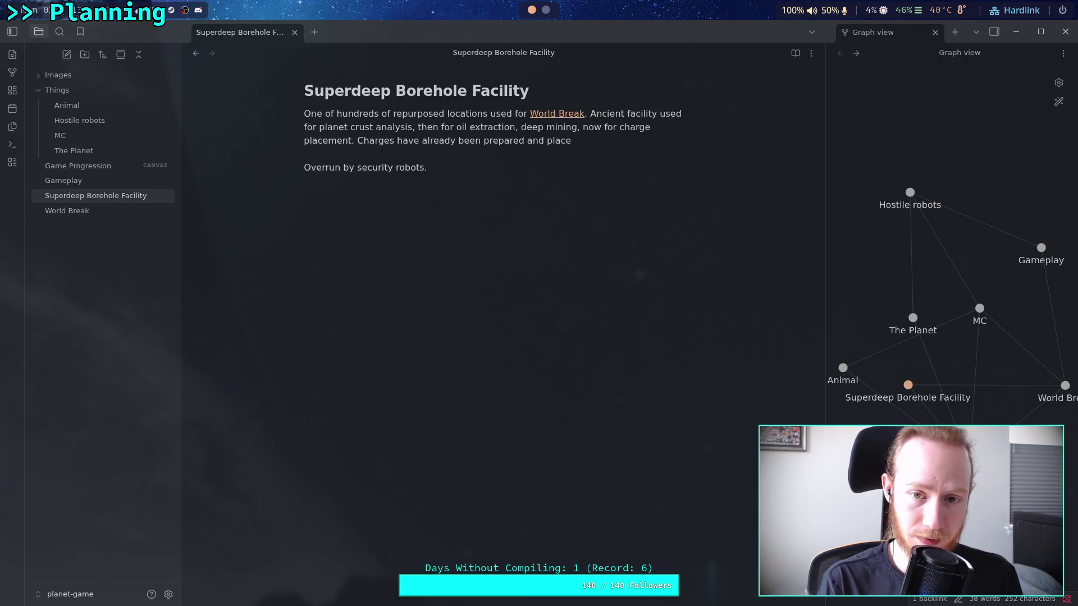
{"action": "type", "text": "d in "}
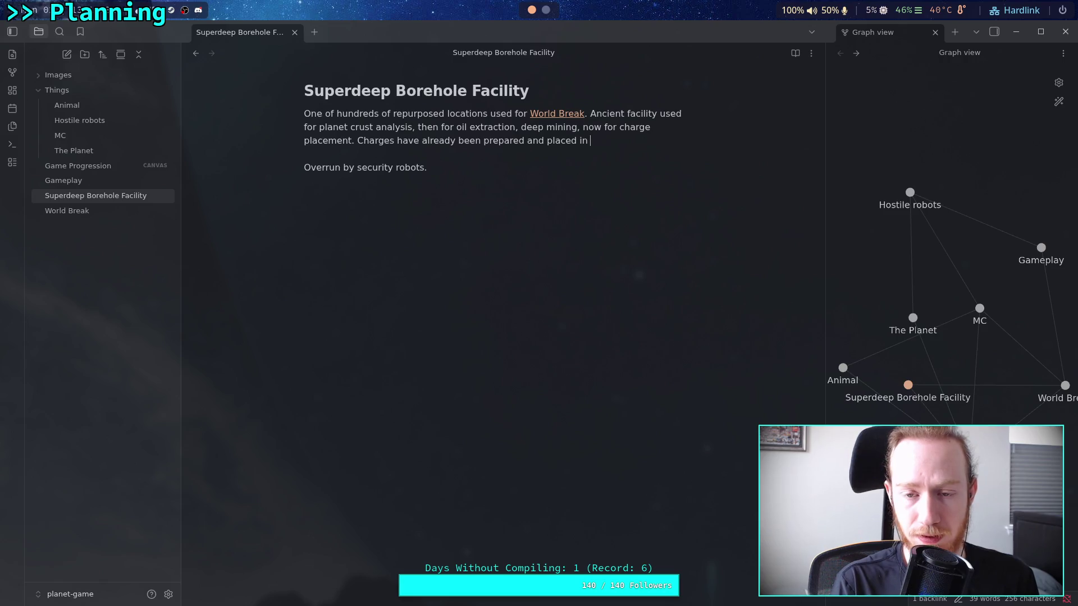
{"action": "type", "text": "the borehol"}
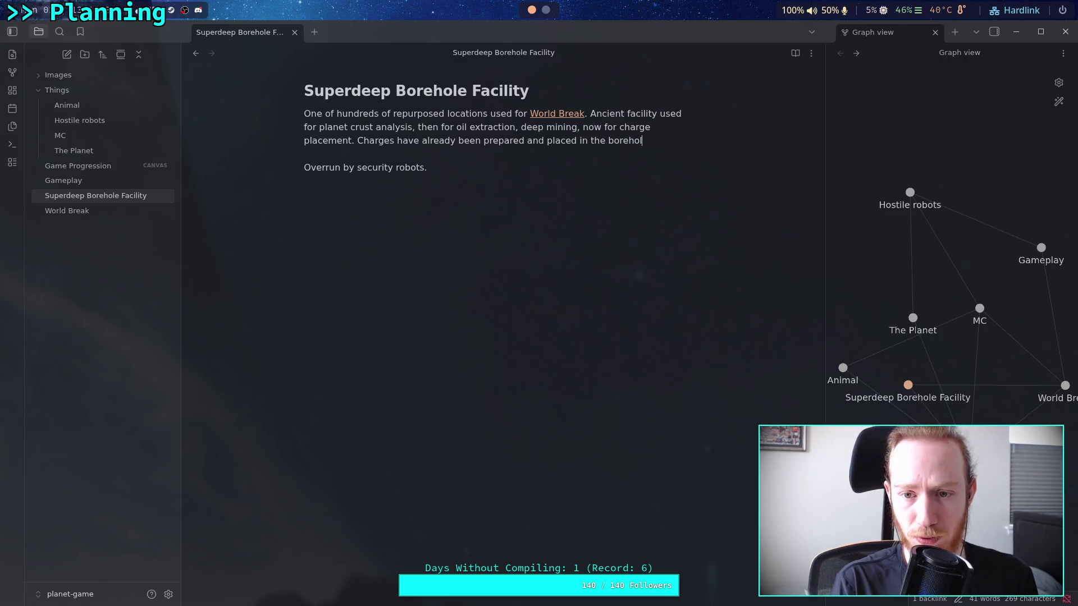
{"action": "type", "text": "e, ["}
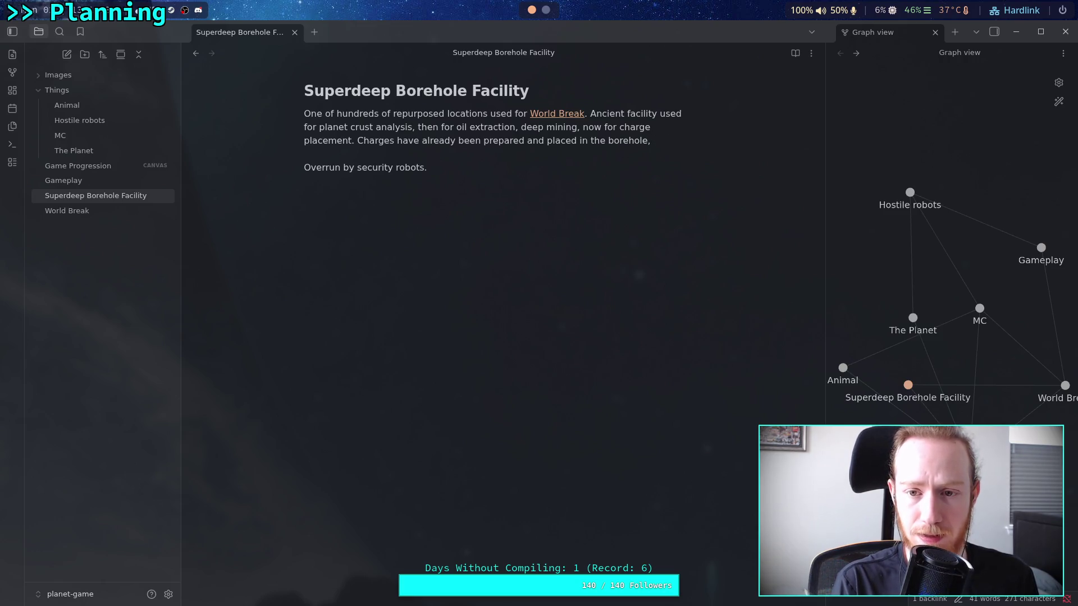
{"action": "type", "text": "[MC"}
{"action": "key", "text": "Return"}
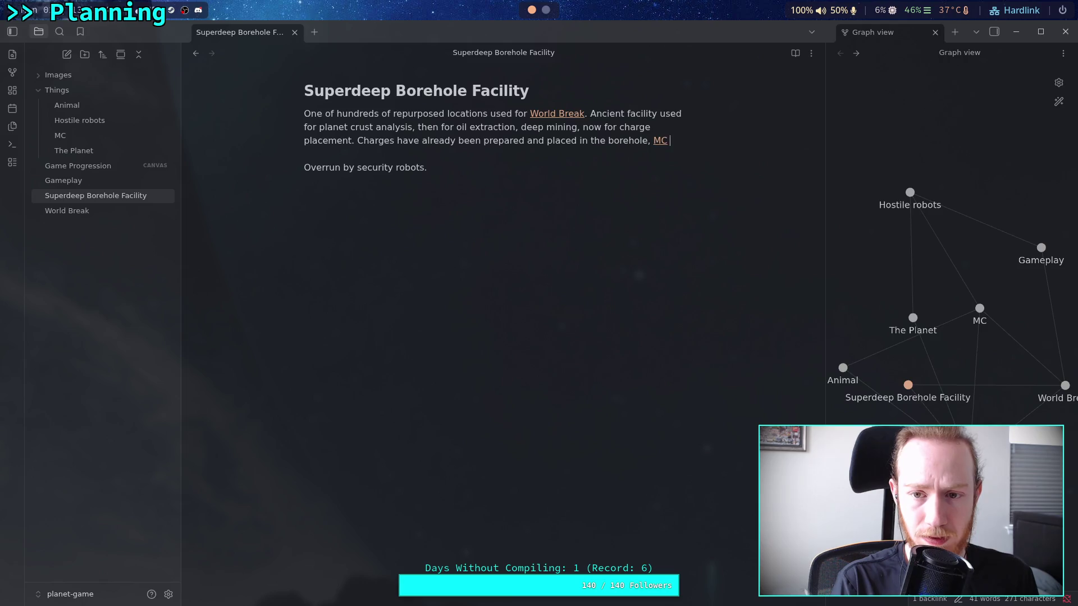
{"action": "type", "text": "is just pressing eth"}
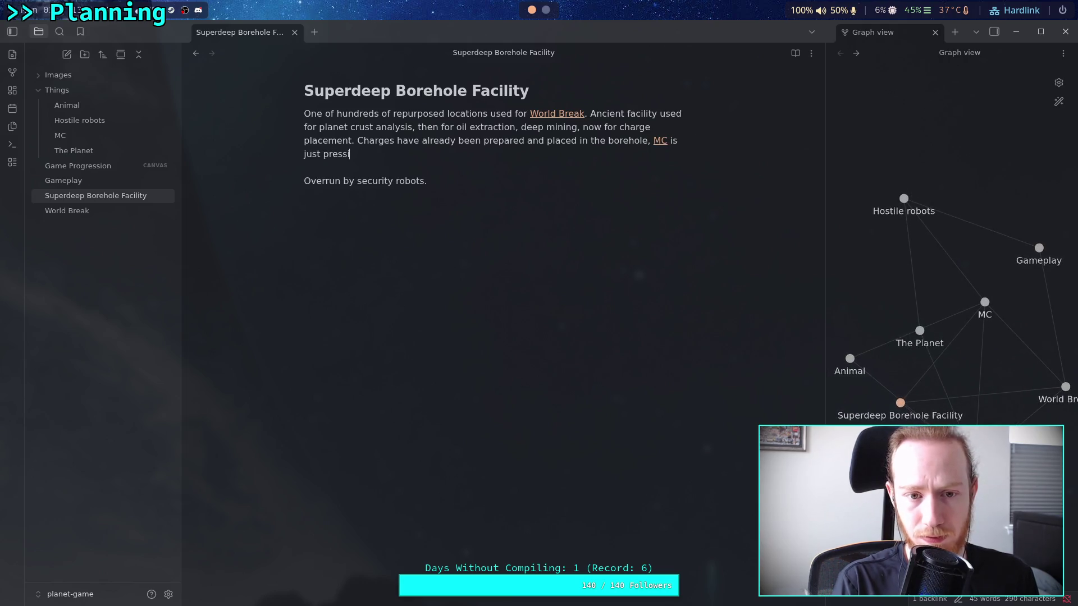
{"action": "key", "text": "BackSpace"}
{"action": "key", "text": "BackSpace"}
{"action": "key", "text": "BackSpace"}
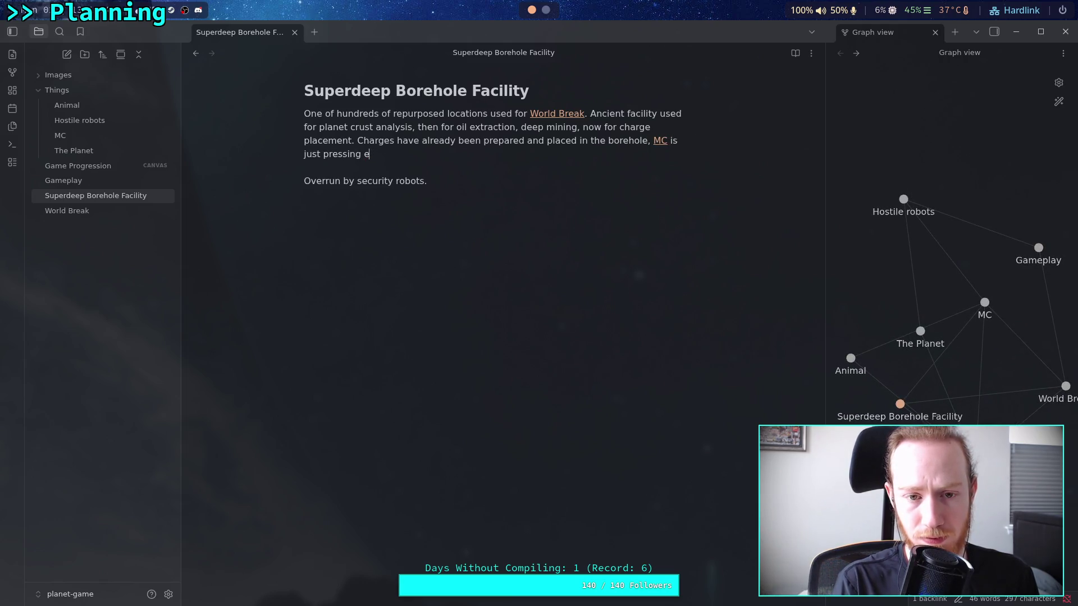
{"action": "type", "text": "the button"}
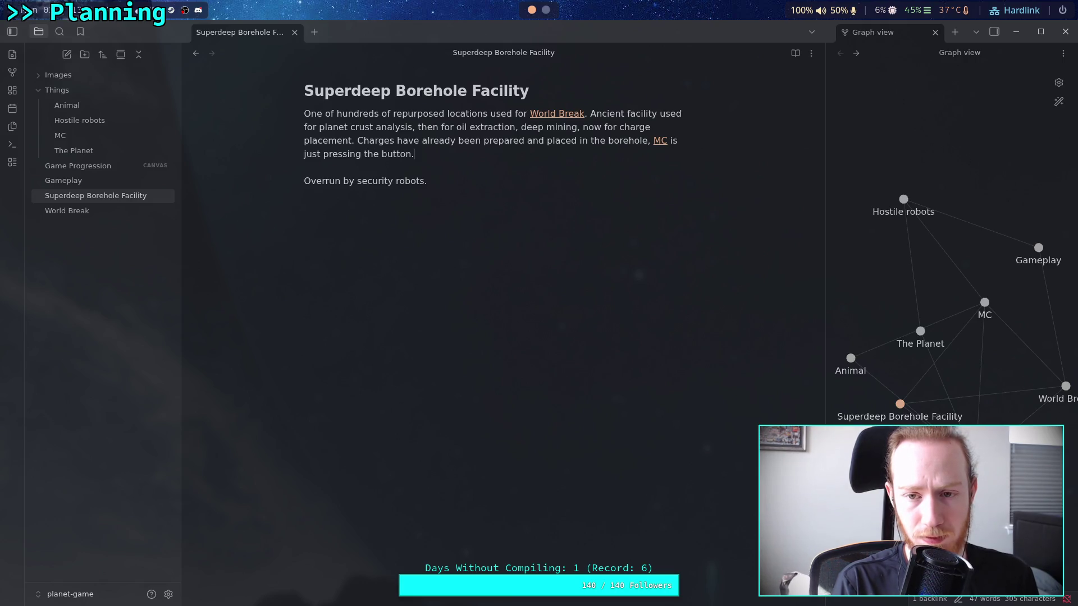
{"action": "type", "text": "."}
{"action": "left_click", "coordinate": [464, 190]}
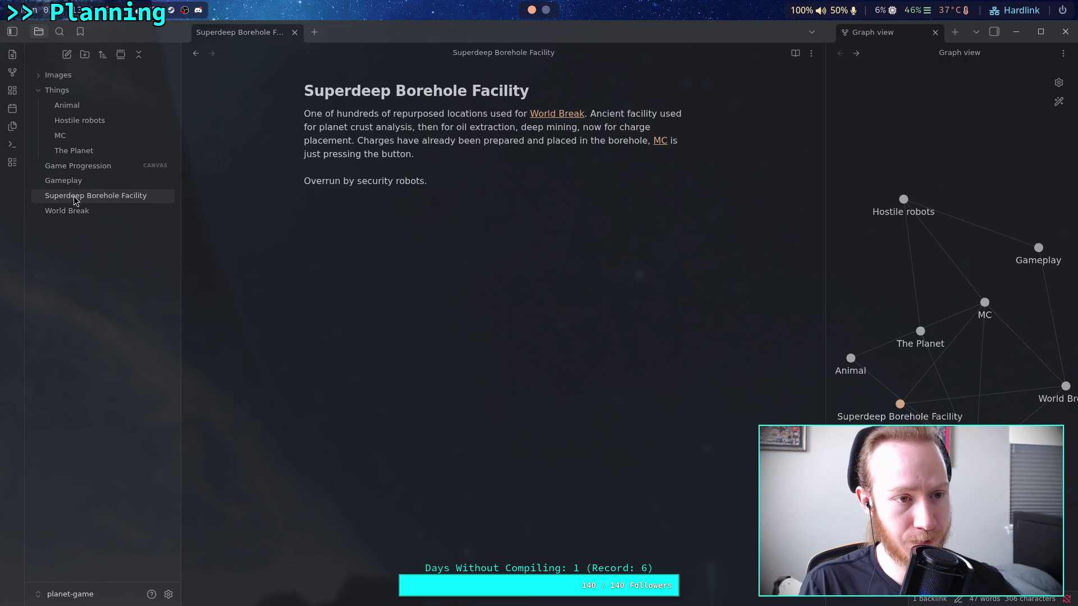
Create a Location folder and move the Superdeep Borehole Facility note into it.
{"action": "mouse_move", "coordinate": [82, 196]}
{"action": "left_mouse_down"}
{"action": "mouse_move", "coordinate": [69, 88]}
{"action": "mouse_move", "coordinate": [85, 204]}
{"action": "left_mouse_up"}
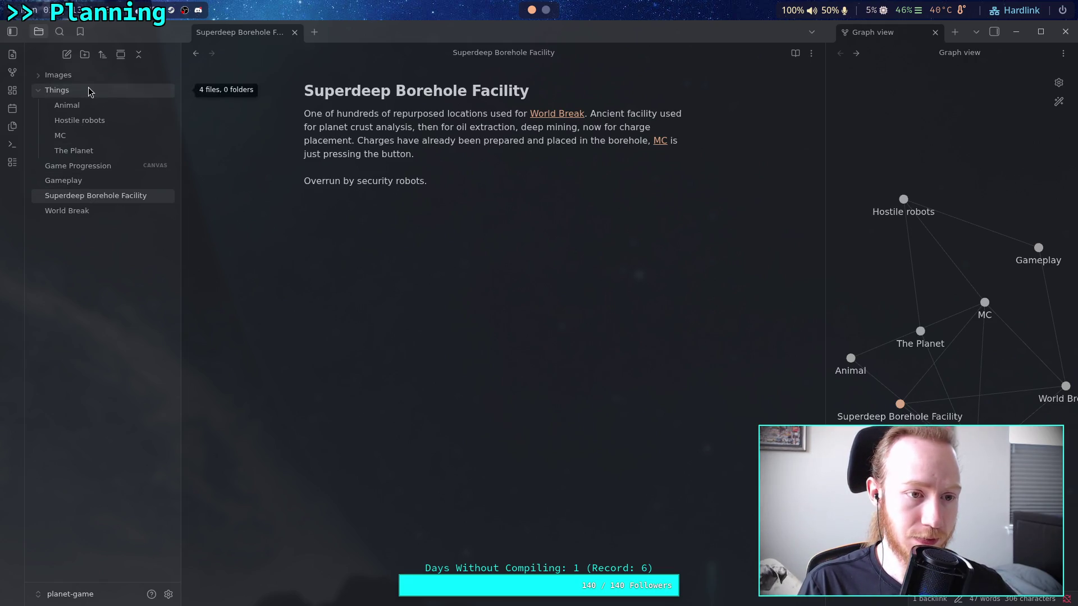
{"action": "left_click", "coordinate": [85, 54]}
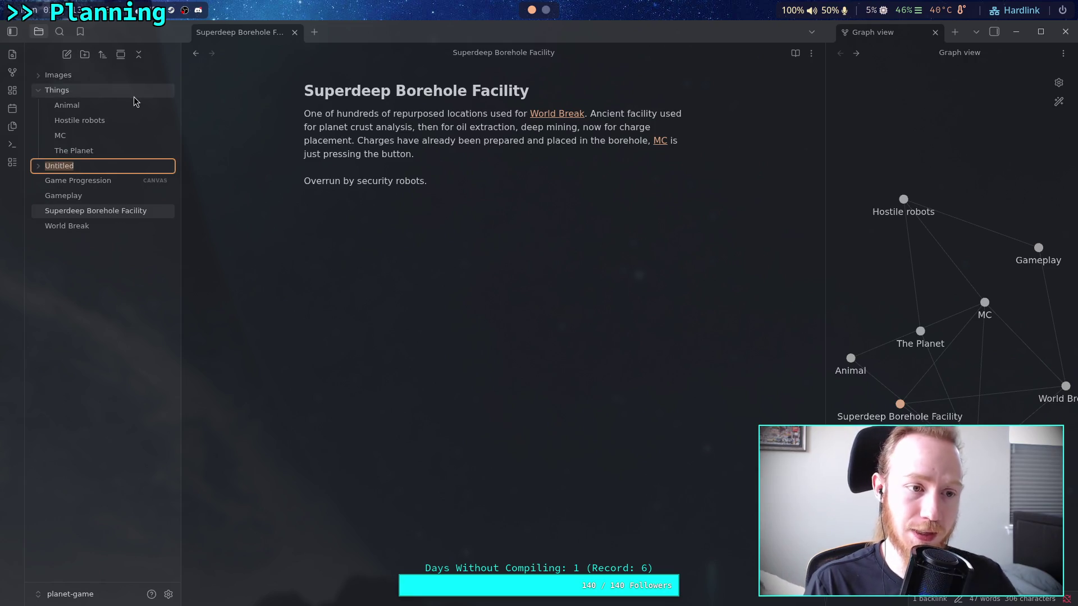
{"action": "type", "text": "Location"}
{"action": "key", "text": "Return"}
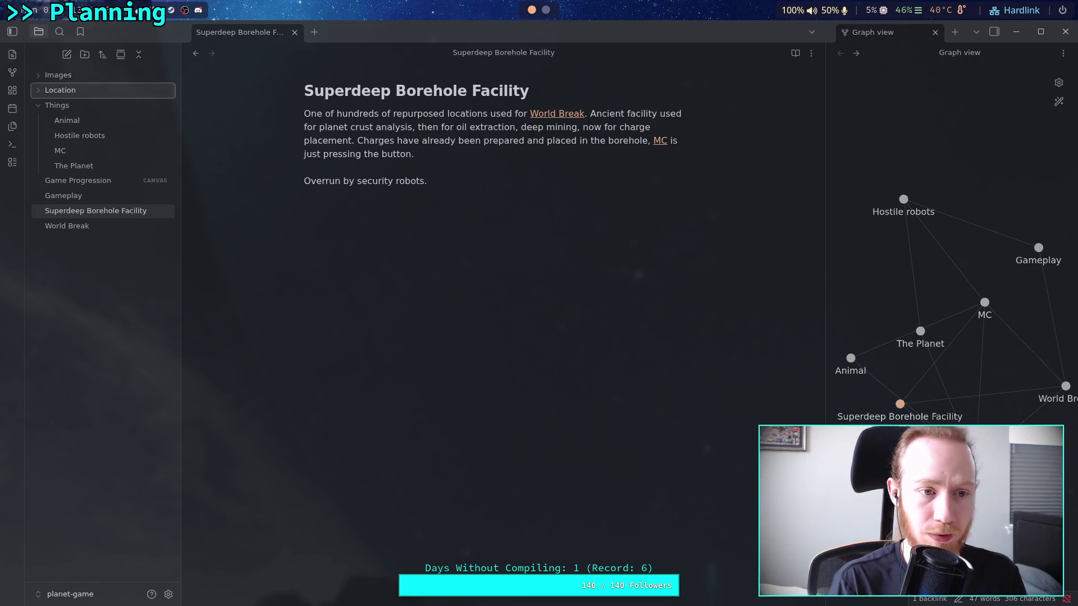
{"action": "mouse_move", "coordinate": [120, 210]}
{"action": "left_mouse_down"}
{"action": "mouse_move", "coordinate": [85, 157]}
{"action": "mouse_move", "coordinate": [72, 91]}
{"action": "left_mouse_up"}
Rename the Things folder to Thing.
{"action": "left_click", "coordinate": [56, 106]}
{"action": "right_click", "coordinate": [51, 106]}
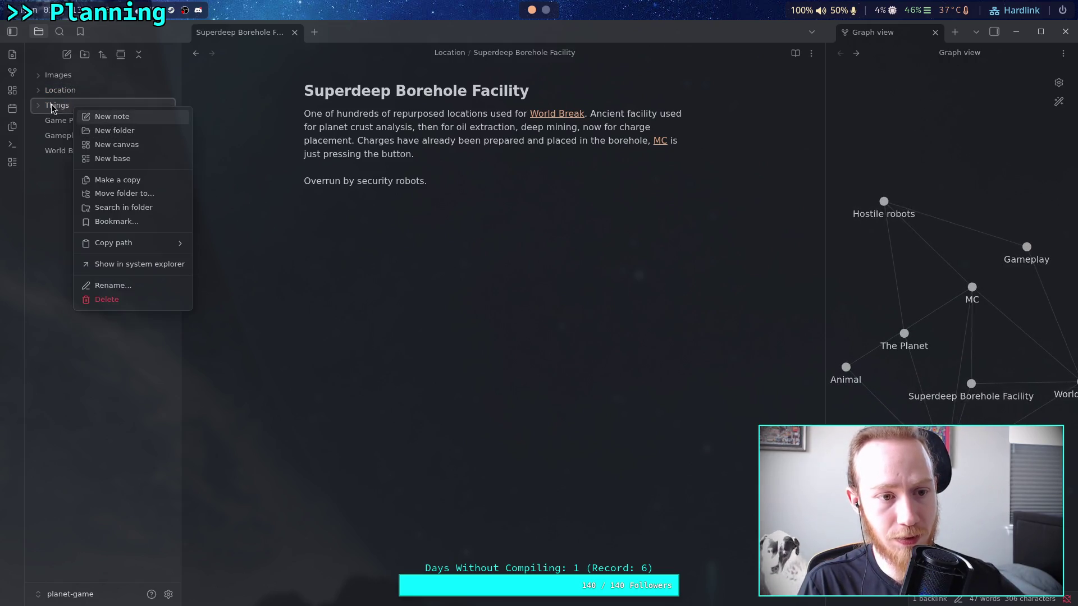
{"action": "left_click", "coordinate": [64, 108]}
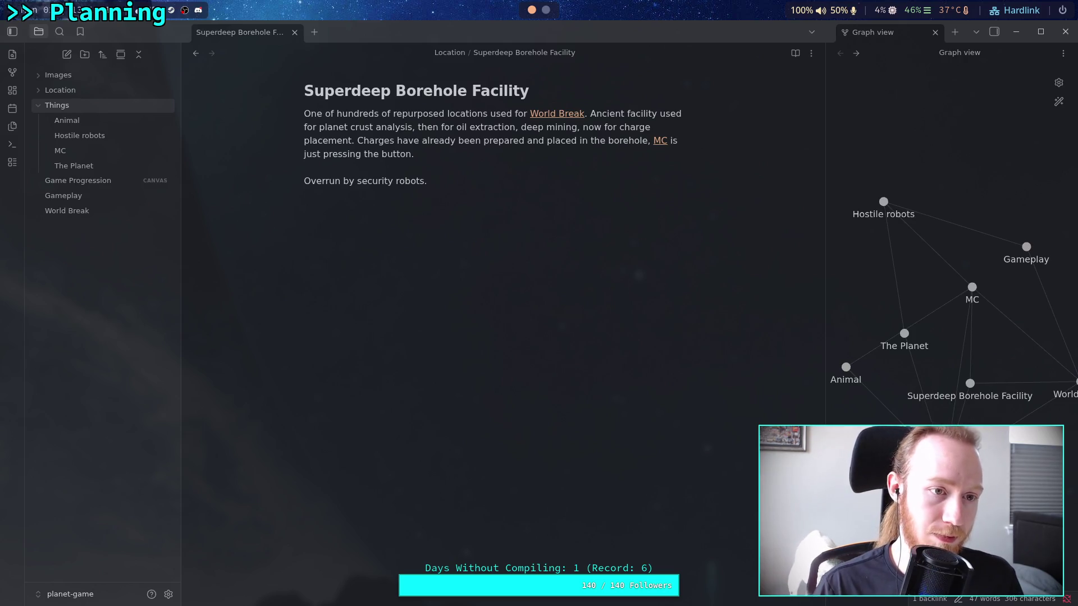
{"action": "right_click", "coordinate": [70, 109]}
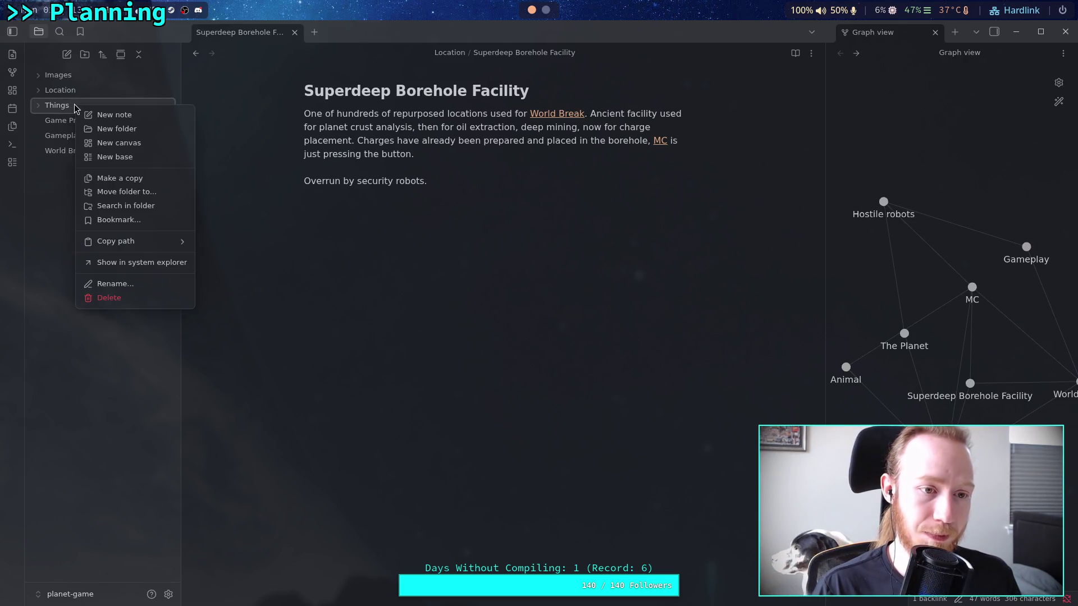
{"action": "left_click", "coordinate": [107, 284]}
{"action": "key", "text": "BackSpace"}
{"action": "key", "text": "Return"}
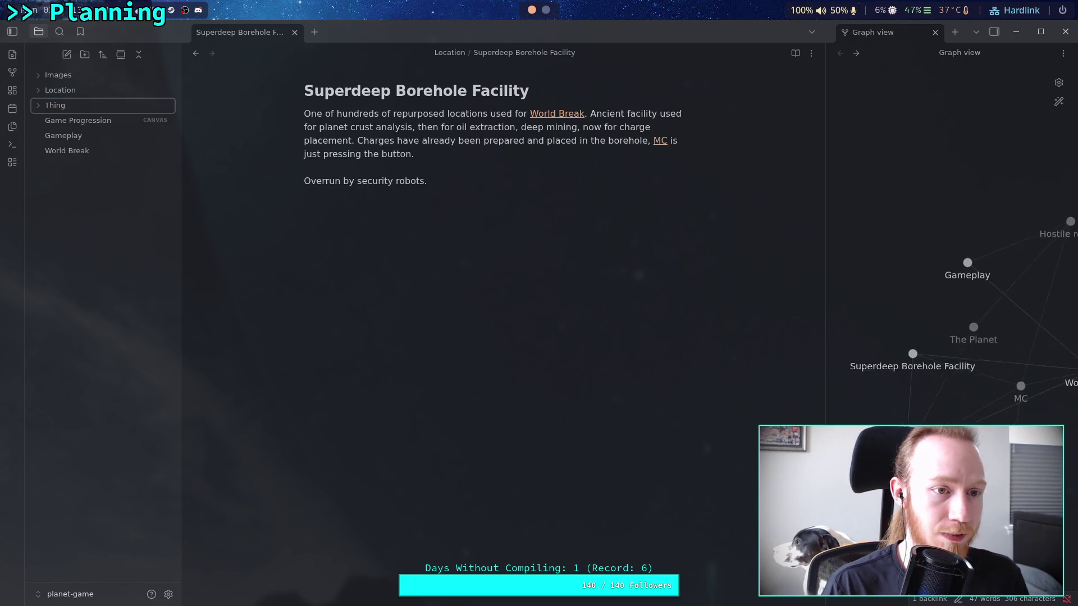
Rename the Images folder to Image and check the Location folder's contents.
{"action": "left_click", "coordinate": [74, 75]}
{"action": "right_click", "coordinate": [75, 77]}
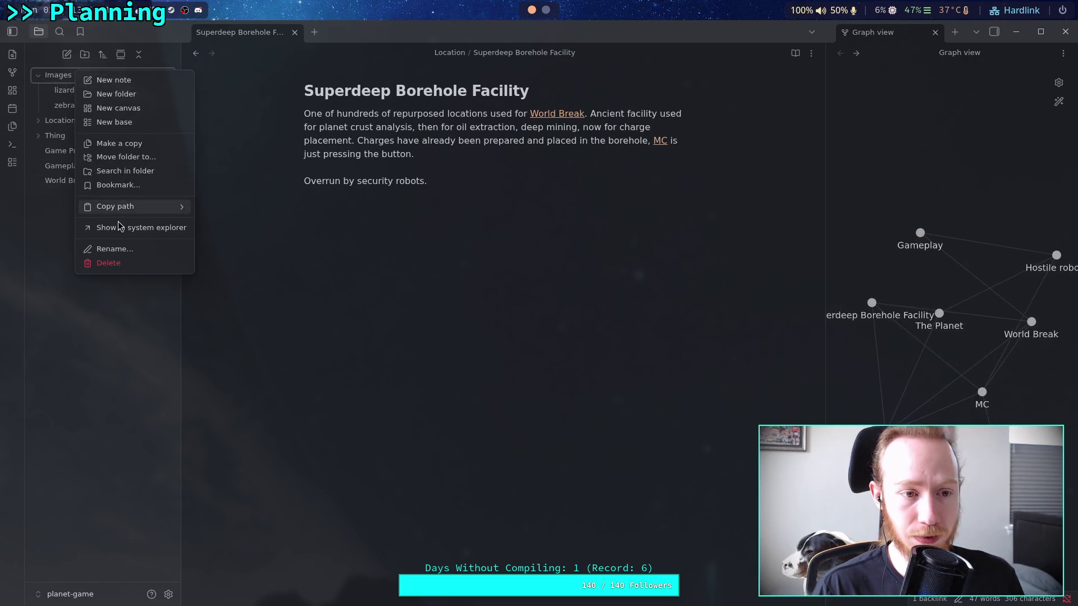
{"action": "left_click", "coordinate": [114, 248]}
{"action": "key", "text": "End"}
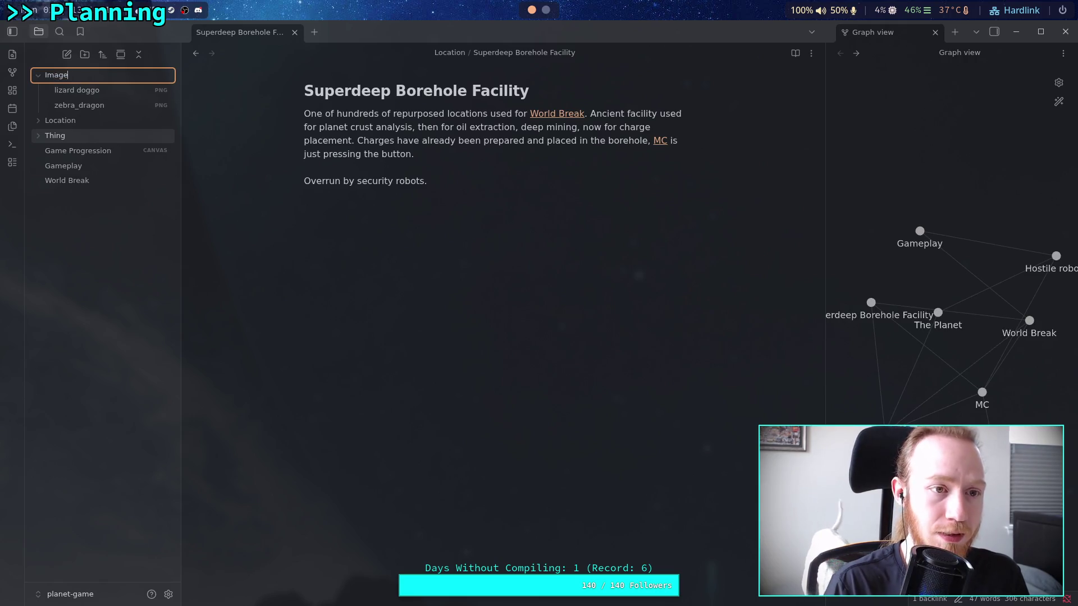
{"action": "key", "text": "BackSpace"}
{"action": "key", "text": "Return"}
{"action": "left_click", "coordinate": [41, 78]}
{"action": "left_click", "coordinate": [61, 91]}
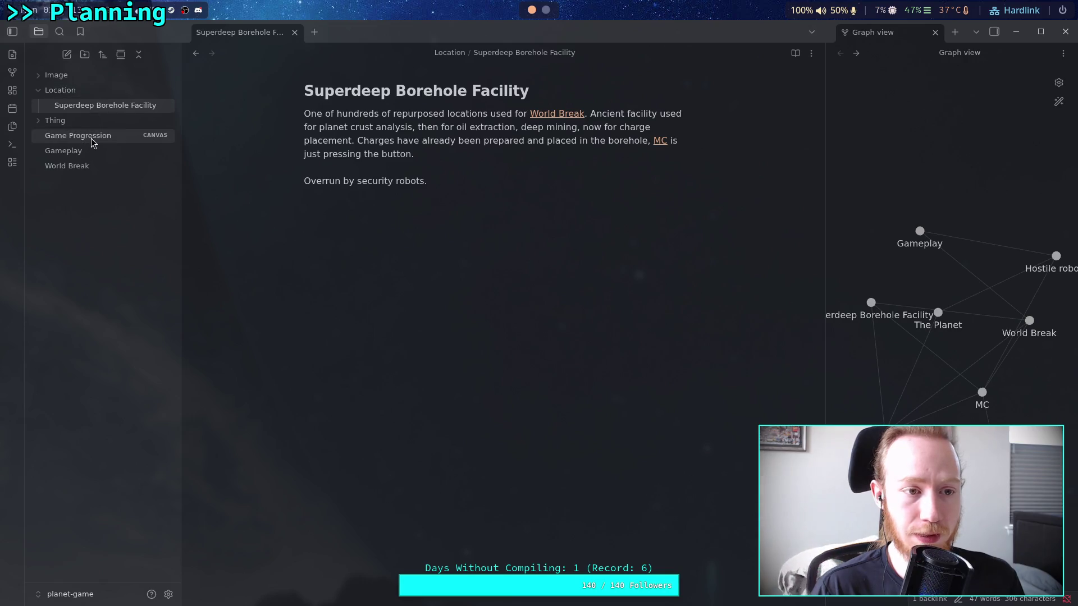
Open the Game Progression canvas and add an empty text card atop the End of Game group.
{"action": "left_click", "coordinate": [79, 135]}
{"action": "scroll", "coordinate": [461, 211], "scroll_direction": "down", "scroll_amount": 1}
{"action": "scroll", "coordinate": [386, 288], "scroll_direction": "up", "scroll_amount": 3}
{"action": "scroll", "coordinate": [386, 292], "scroll_direction": "down", "scroll_amount": 3}
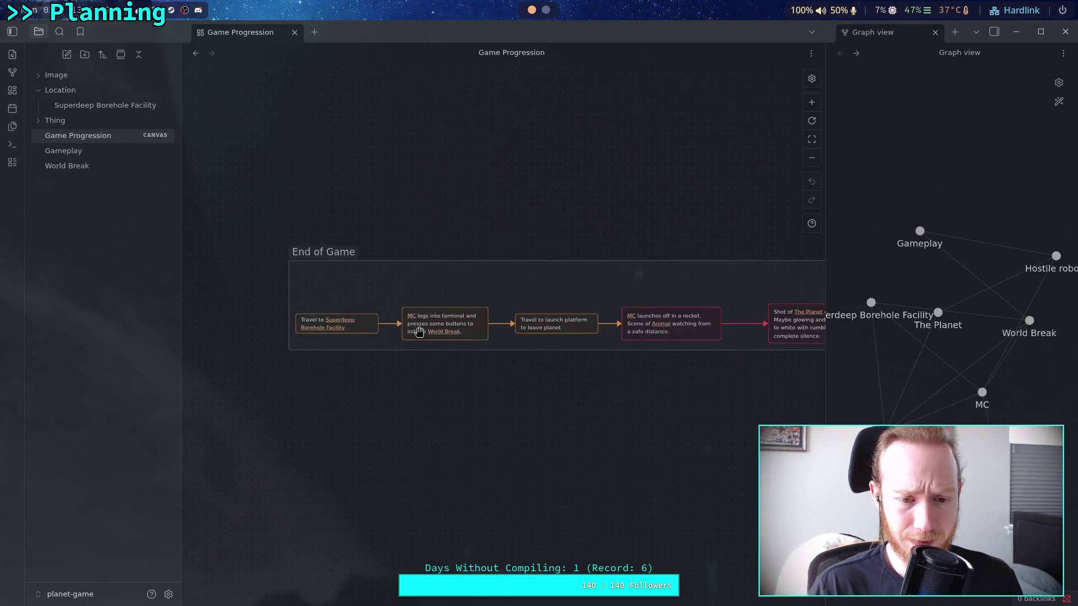
{"action": "scroll", "coordinate": [449, 324], "scroll_direction": "up", "scroll_amount": 3}
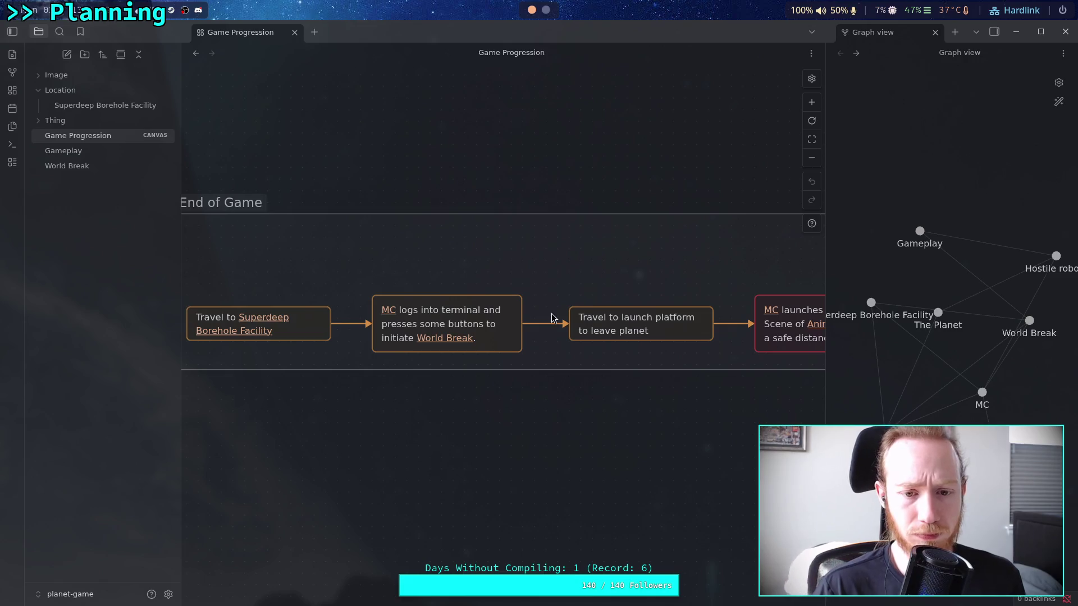
{"action": "scroll", "coordinate": [444, 295], "scroll_direction": "left", "scroll_amount": 2}
{"action": "scroll", "coordinate": [443, 295], "scroll_direction": "up", "scroll_amount": 1}
{"action": "double_click", "coordinate": [318, 274]}
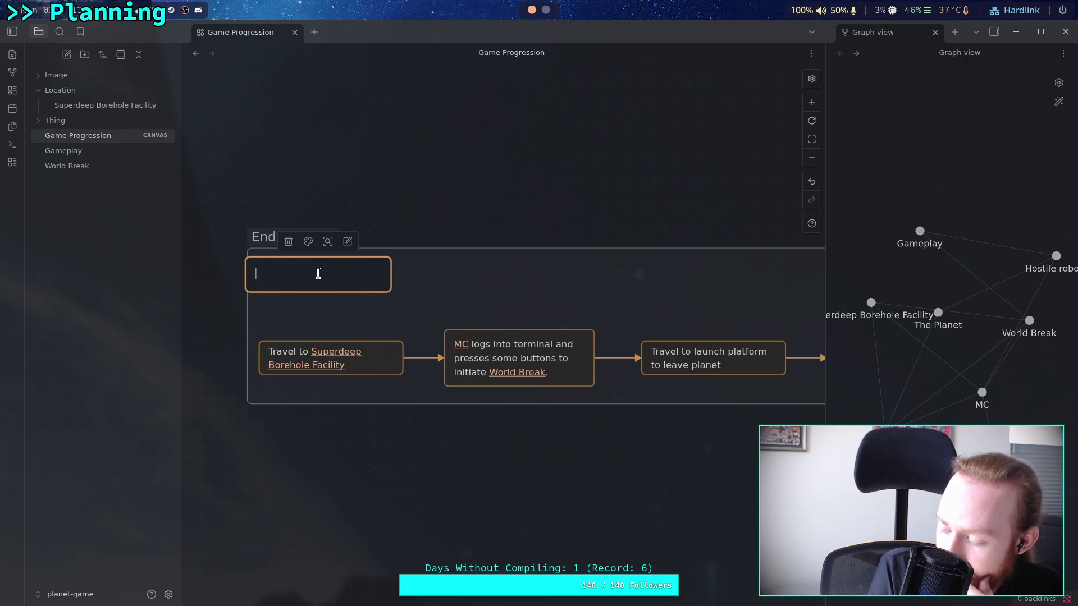
{"action": "left_click", "coordinate": [210, 151]}
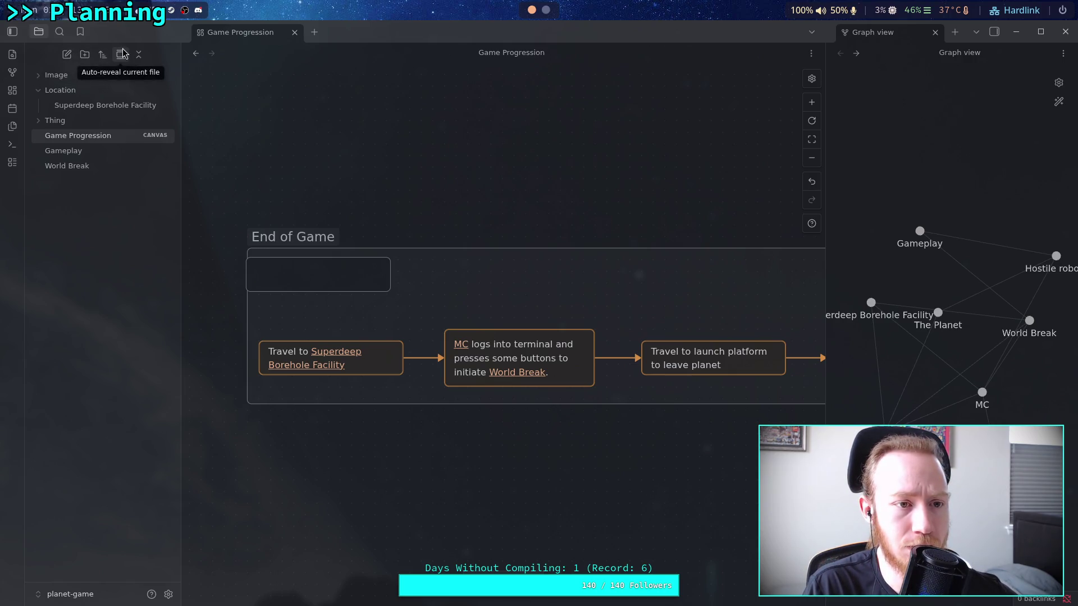
{"action": "right_click", "coordinate": [53, 227]}
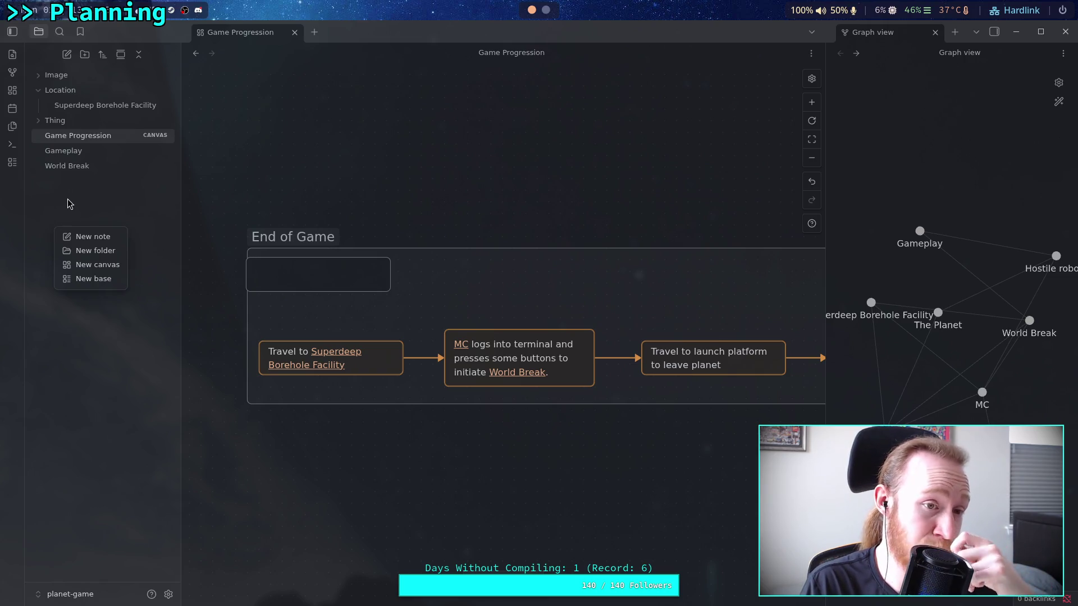
{"action": "key", "text": "Escape"}
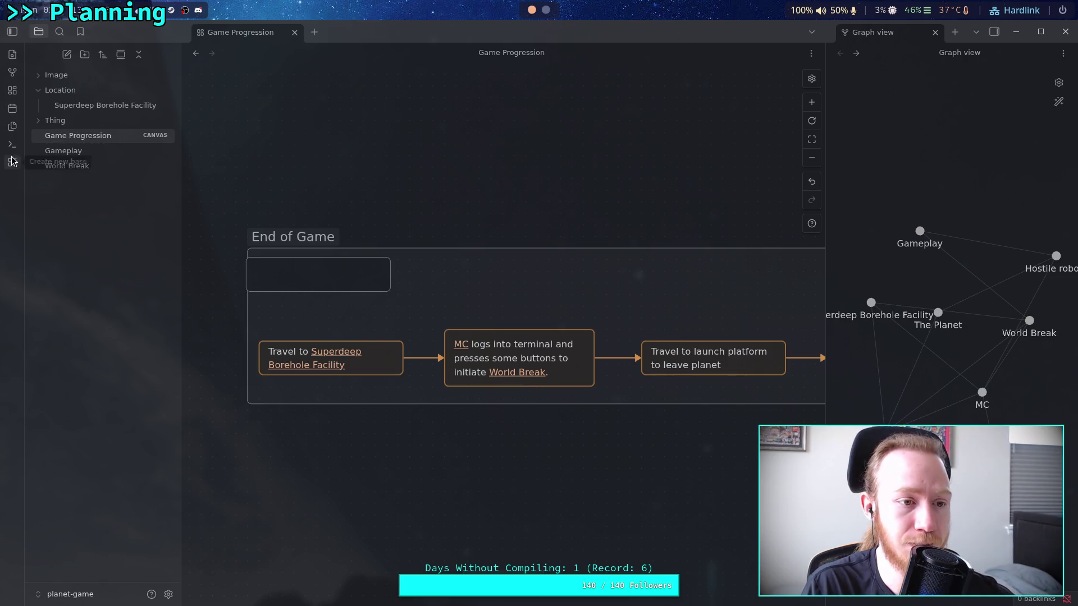
{"action": "left_click", "coordinate": [332, 274]}
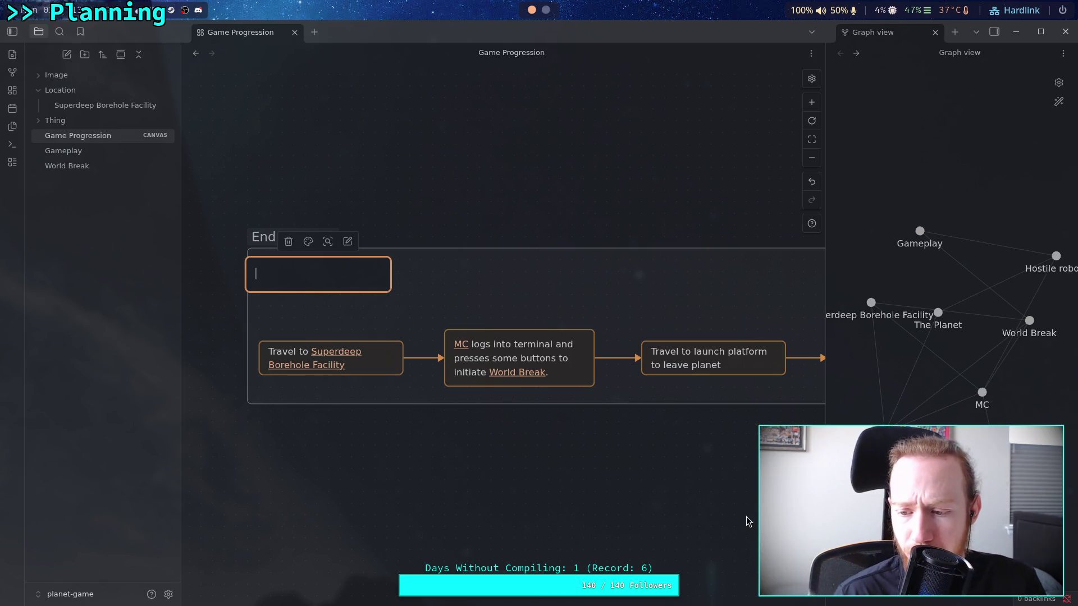
{"action": "right_click", "coordinate": [890, 229]}
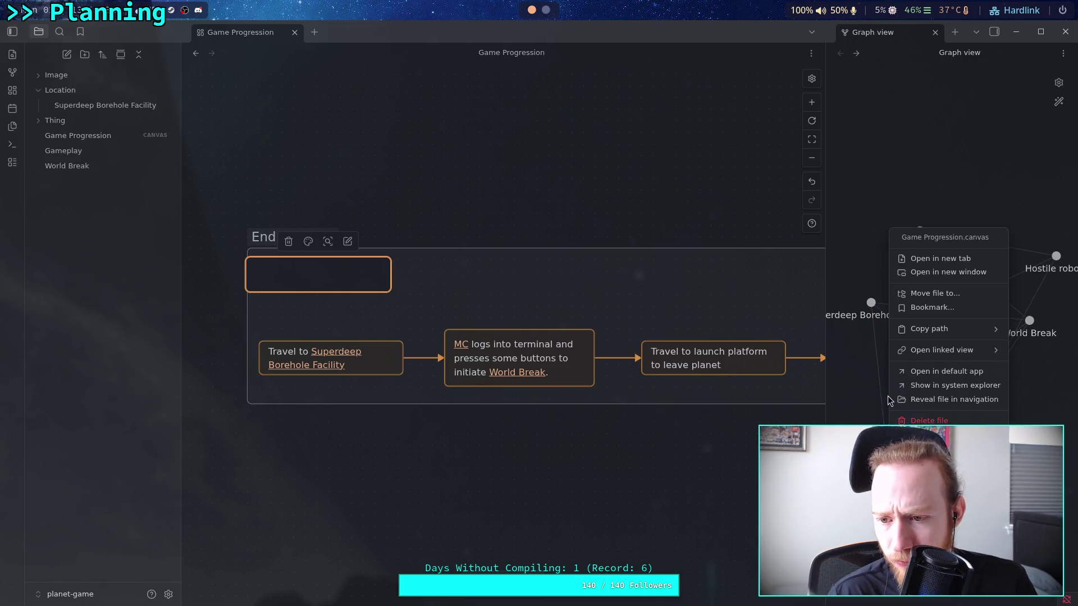
{"action": "left_click", "coordinate": [947, 154]}
{"action": "left_click", "coordinate": [1059, 83]}
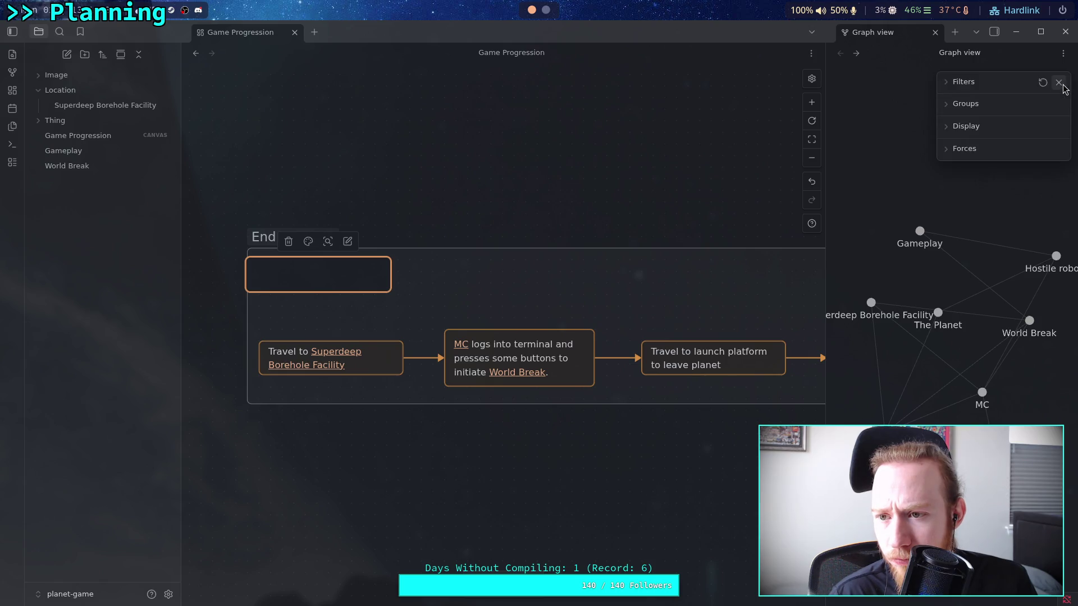
{"action": "left_click", "coordinate": [947, 85]}
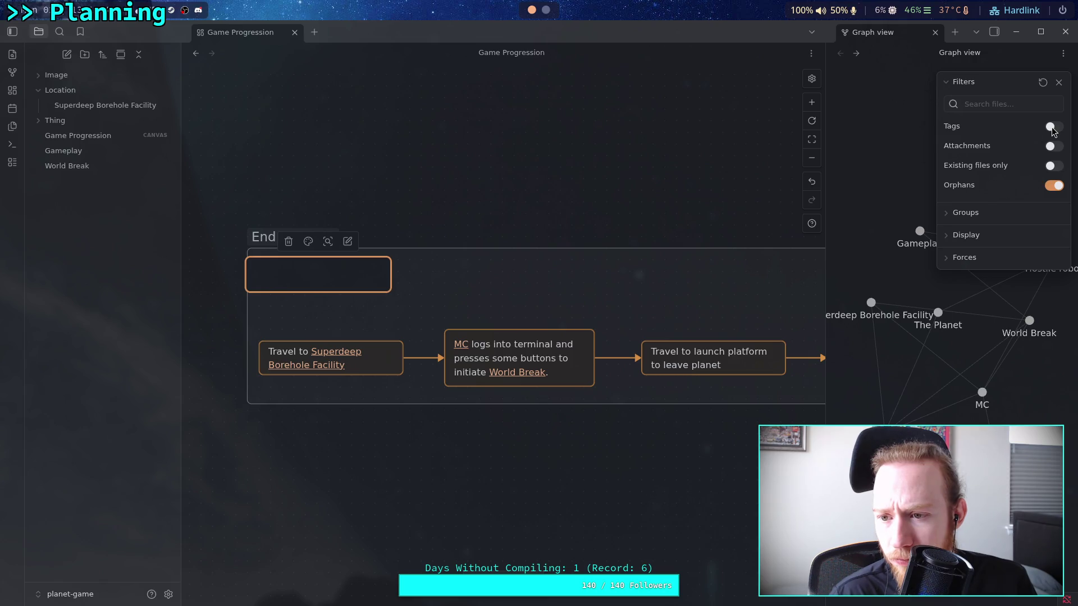
{"action": "left_click", "coordinate": [950, 239]}
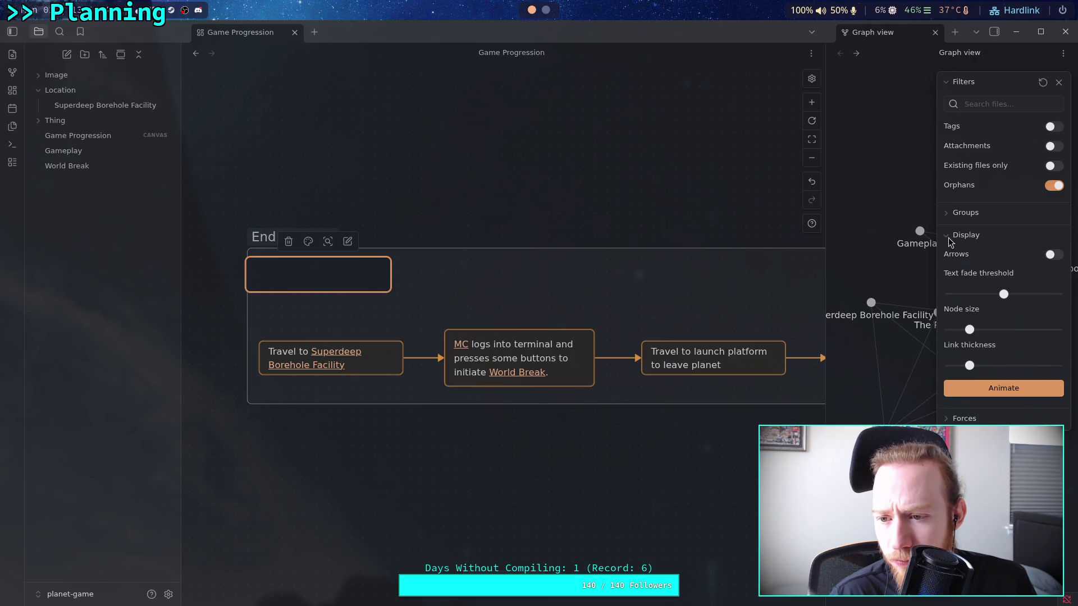
{"action": "left_click", "coordinate": [951, 239]}
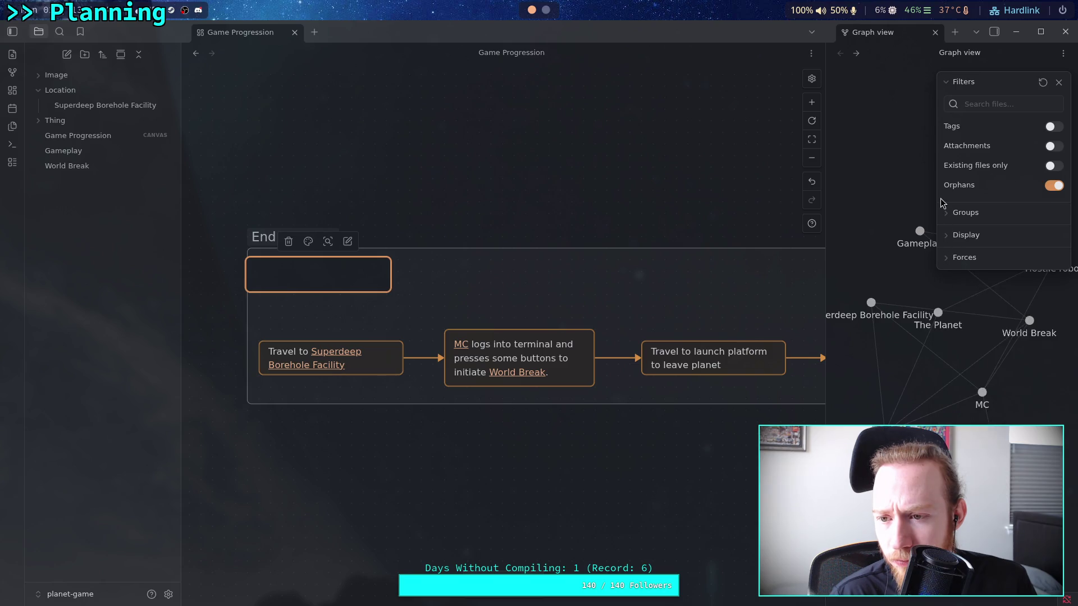
{"action": "left_click", "coordinate": [942, 212]}
{"action": "left_click", "coordinate": [943, 212]}
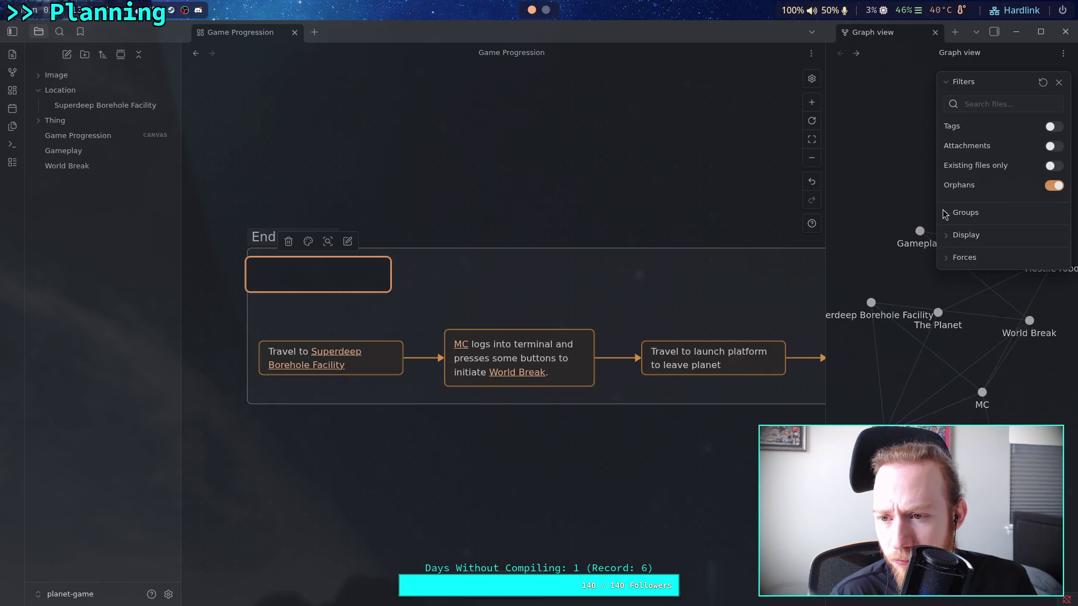
{"action": "mouse_move", "coordinate": [988, 166]}
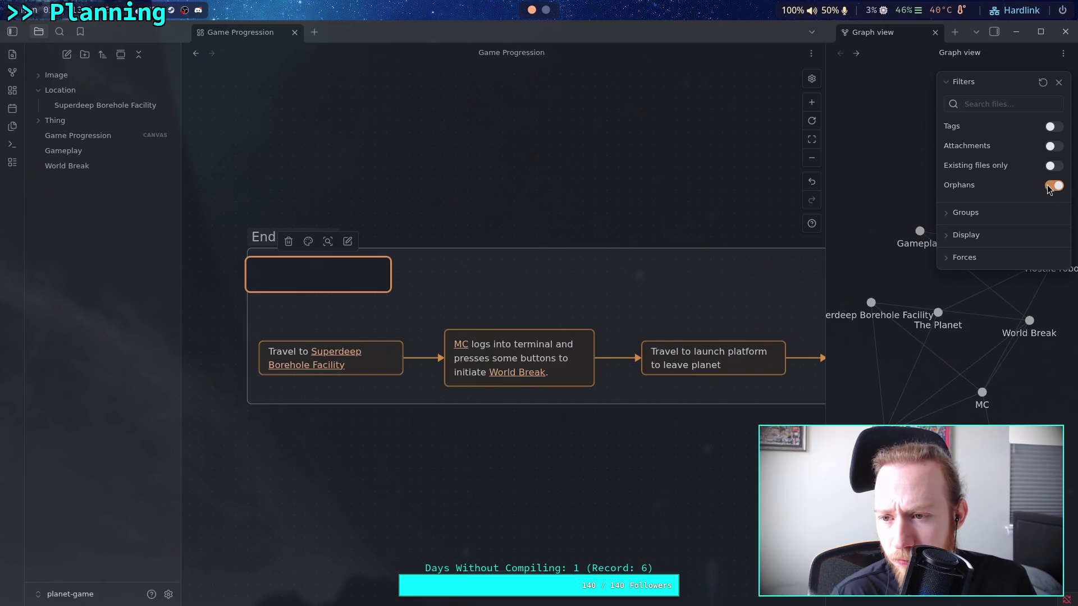
{"action": "left_click", "coordinate": [1059, 82]}
{"action": "left_click", "coordinate": [337, 268]}
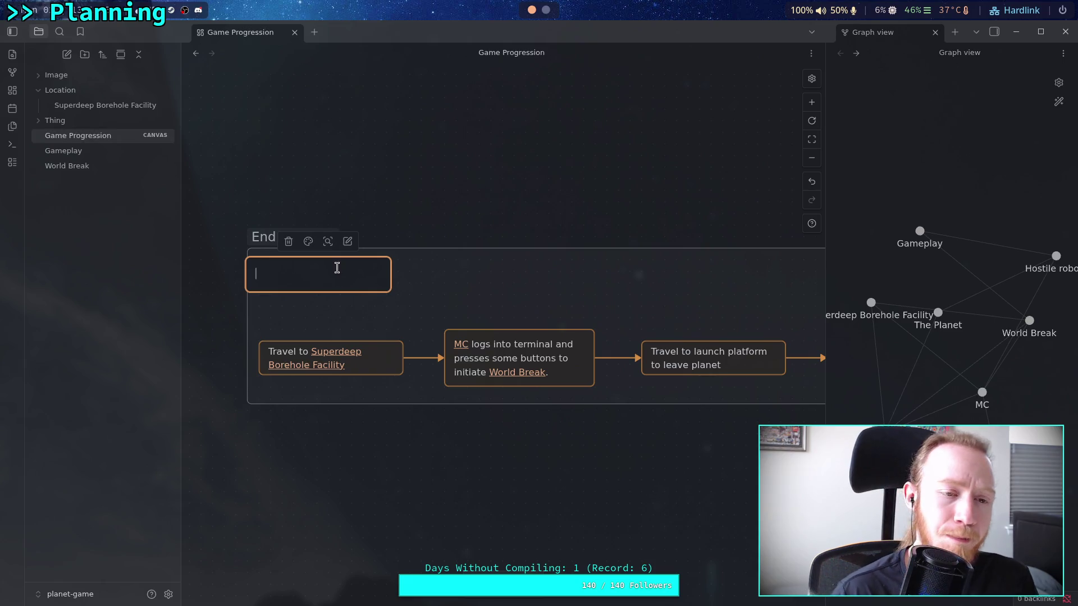
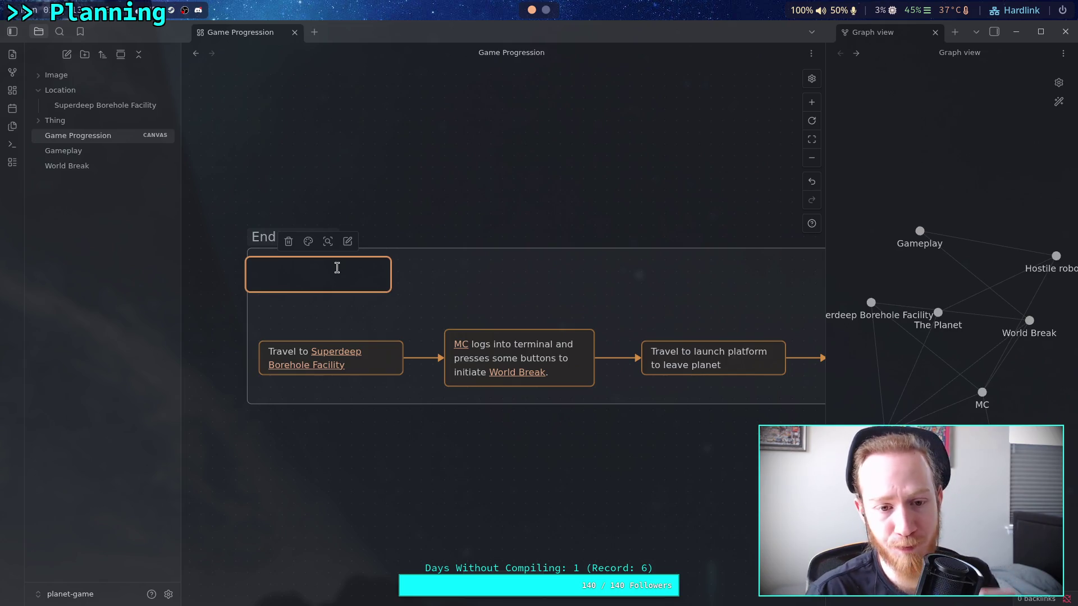
Drag the blank card out of the End of Game group and place it above the group.
{"action": "left_click", "coordinate": [446, 213]}
{"action": "left_click_drag", "start_coordinate": [339, 274], "coordinate": [435, 111]}
{"action": "left_click_drag", "start_coordinate": [460, 156], "coordinate": [496, 338]}
{"action": "left_click_drag", "start_coordinate": [464, 276], "coordinate": [390, 209]}
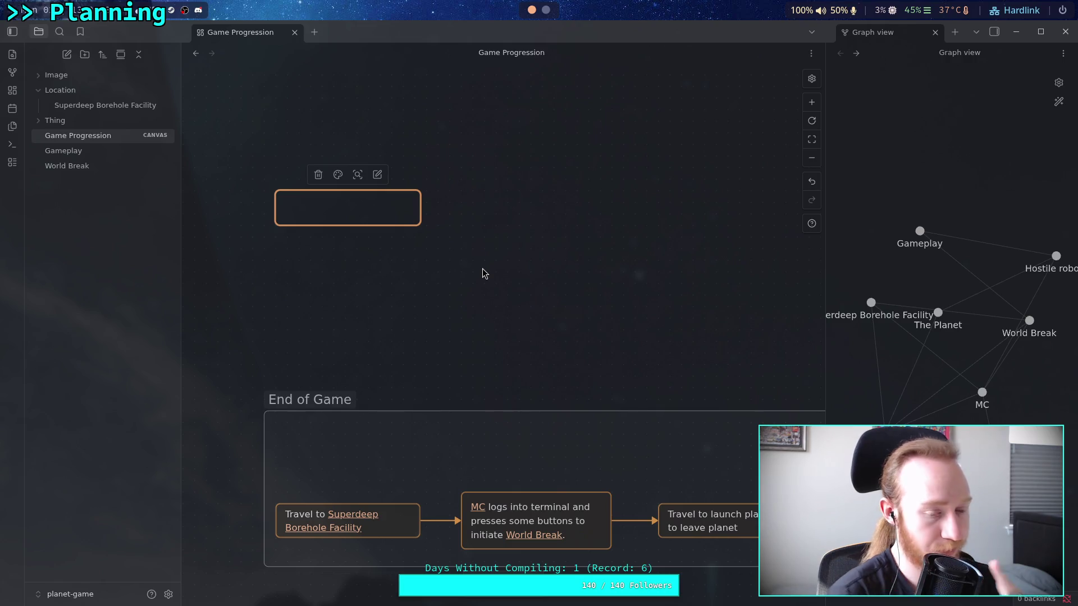
Enter text editing on the blank card above the End of Game group.
{"action": "double_click", "coordinate": [329, 208]}
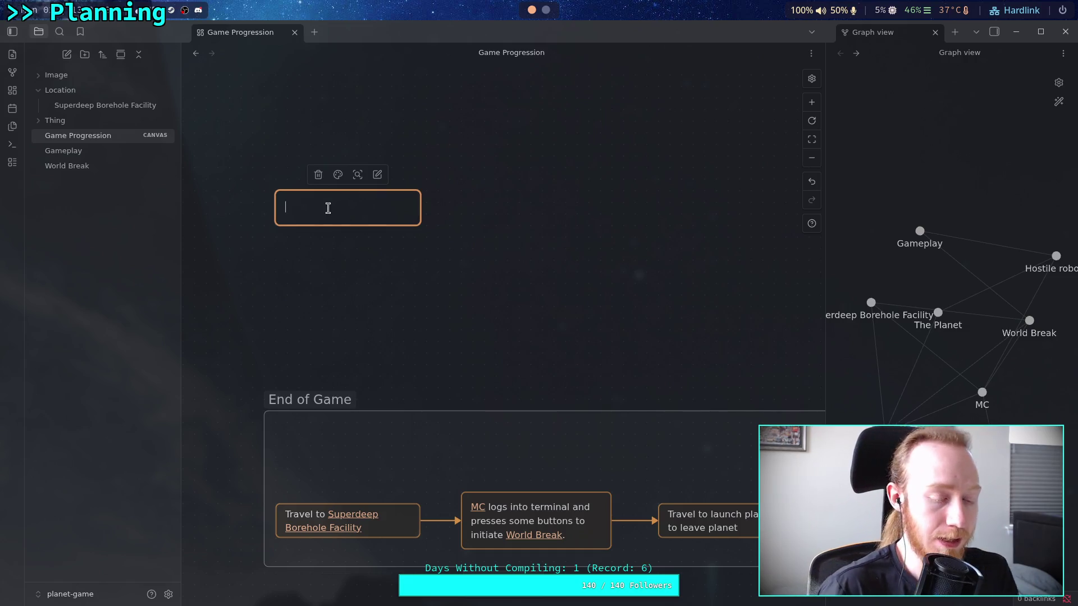
Type 'MC retrieves a personal item' into the card, correcting the typos.
{"action": "type", "text": "MC ret"}
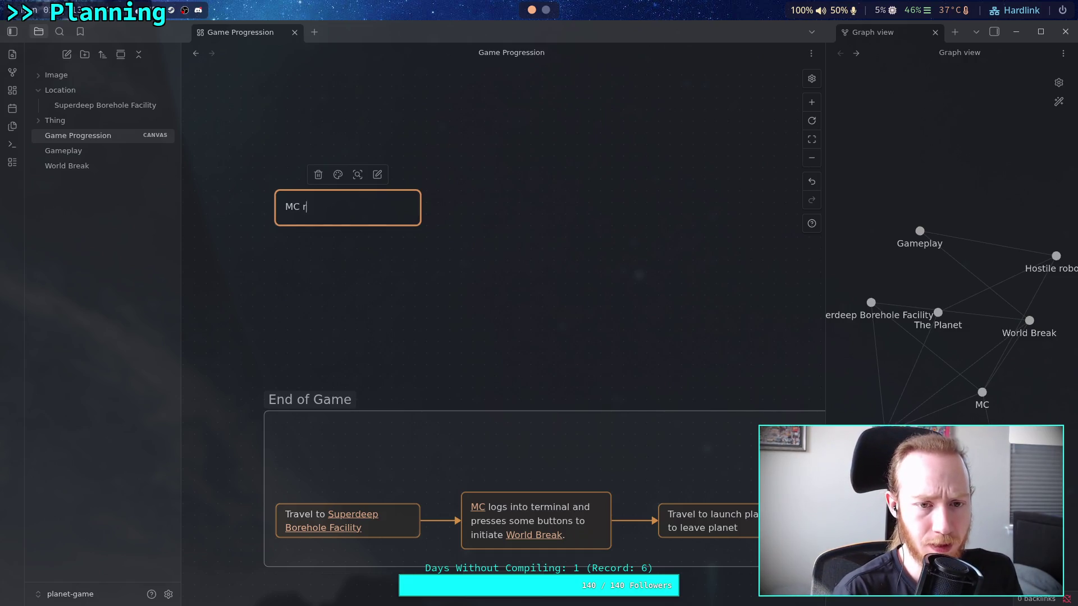
{"action": "key", "text": "BackSpace"}
{"action": "key", "text": "BackSpace"}
{"action": "key", "text": "BackSpace"}
{"action": "type", "text": "reti"}
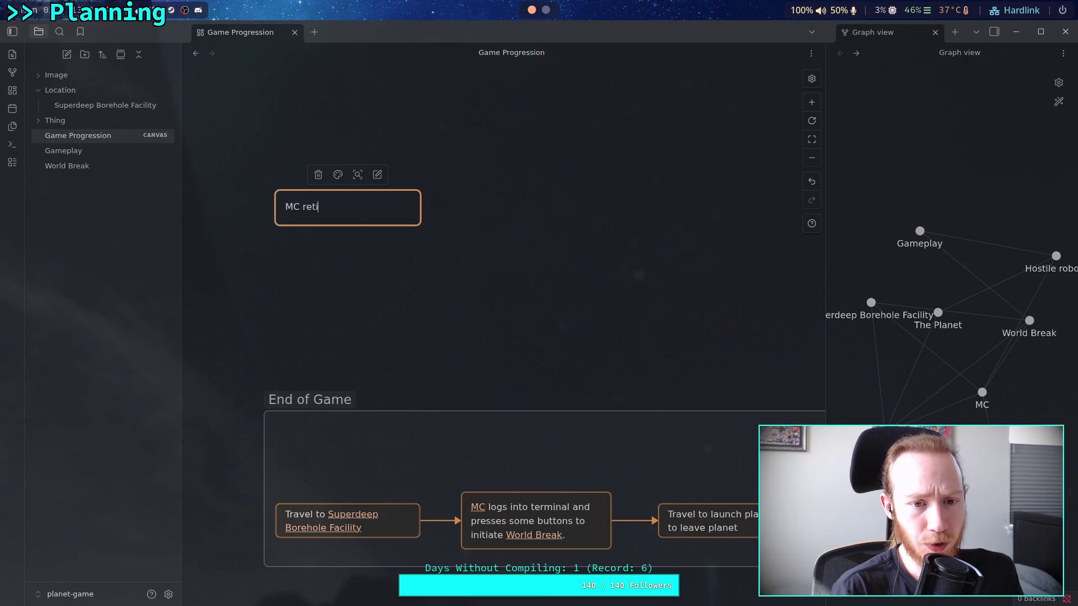
{"action": "key", "text": "BackSpace"}
{"action": "type", "text": "rieves"}
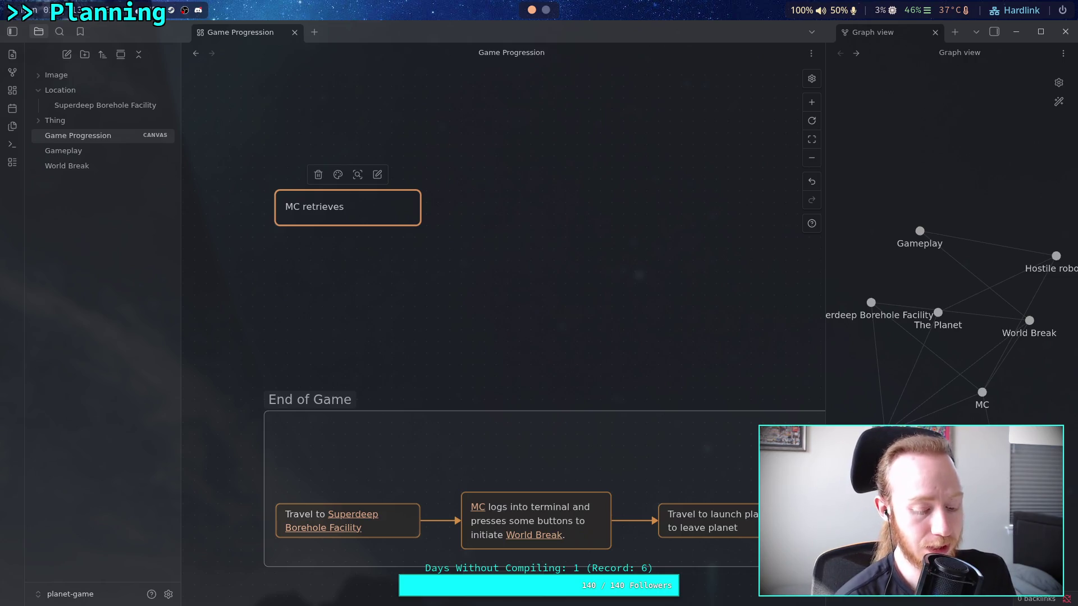
{"action": "type", "text": " a pers"}
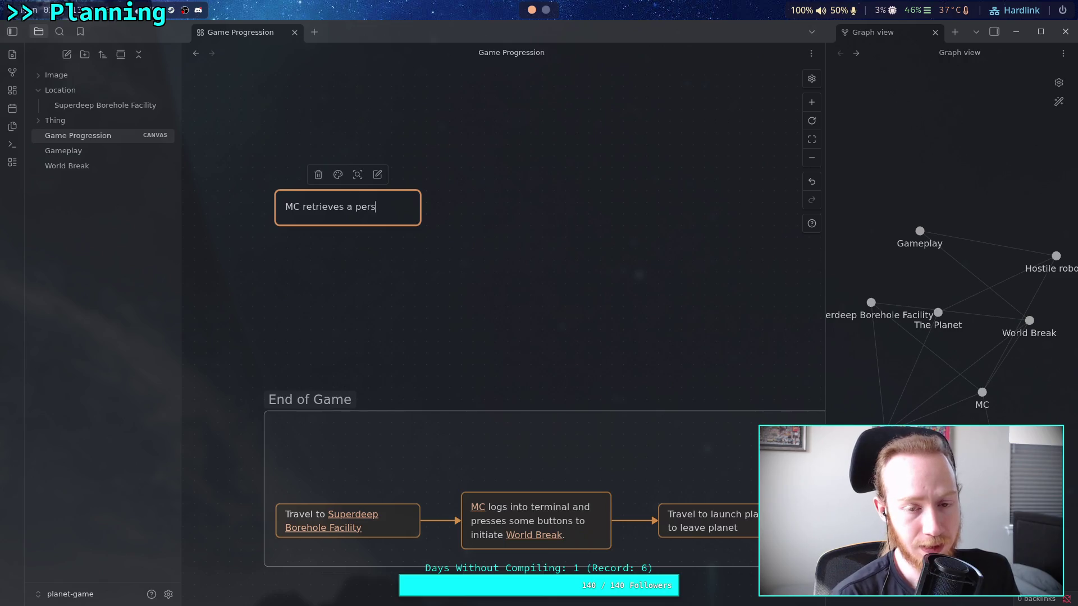
{"action": "type", "text": "onal id"}
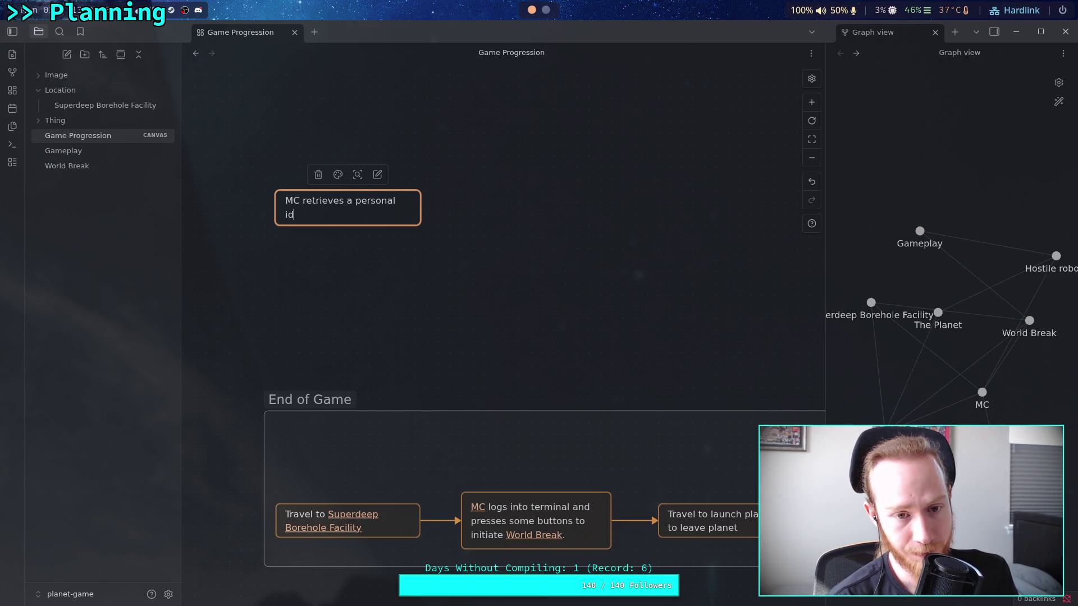
{"action": "key", "text": "BackSpace"}
{"action": "type", "text": "tem"}
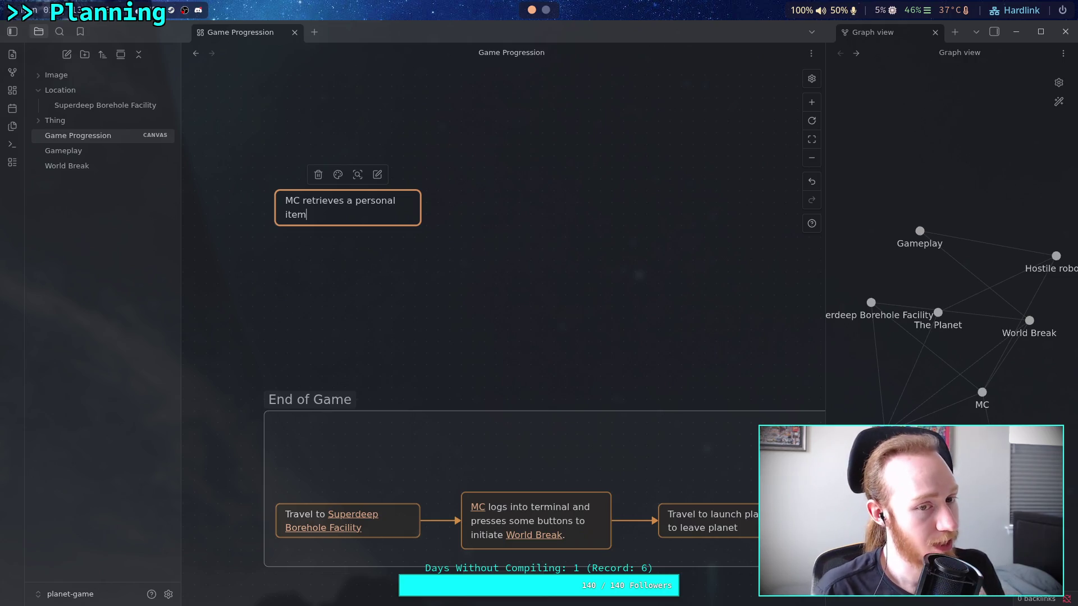
Extend the card text with 'left behind by', discarding a longer drafted description.
{"action": "type", "text": " le"}
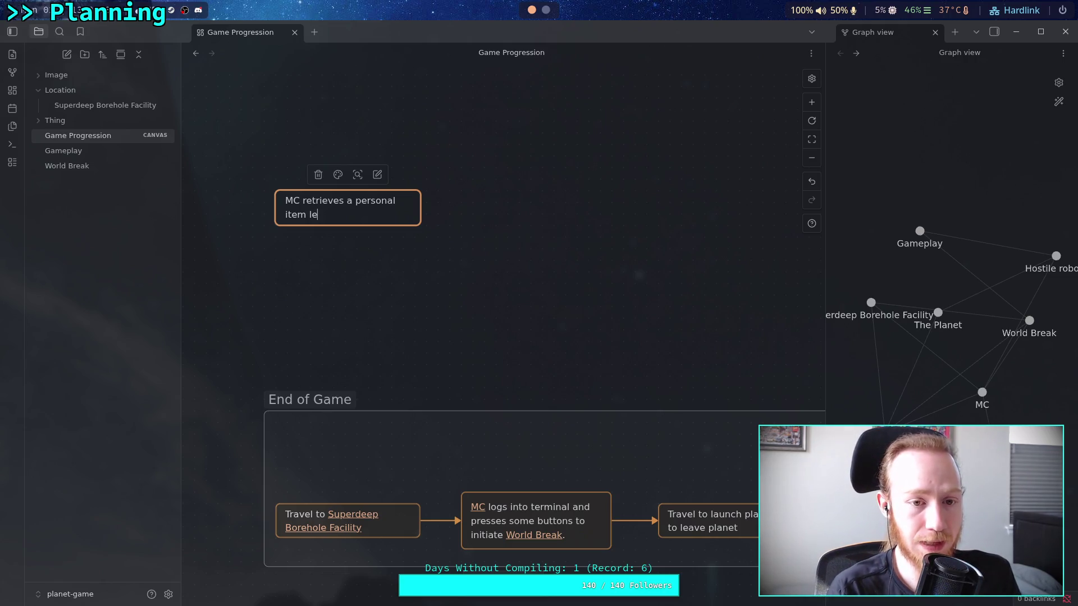
{"action": "type", "text": "ft behind "}
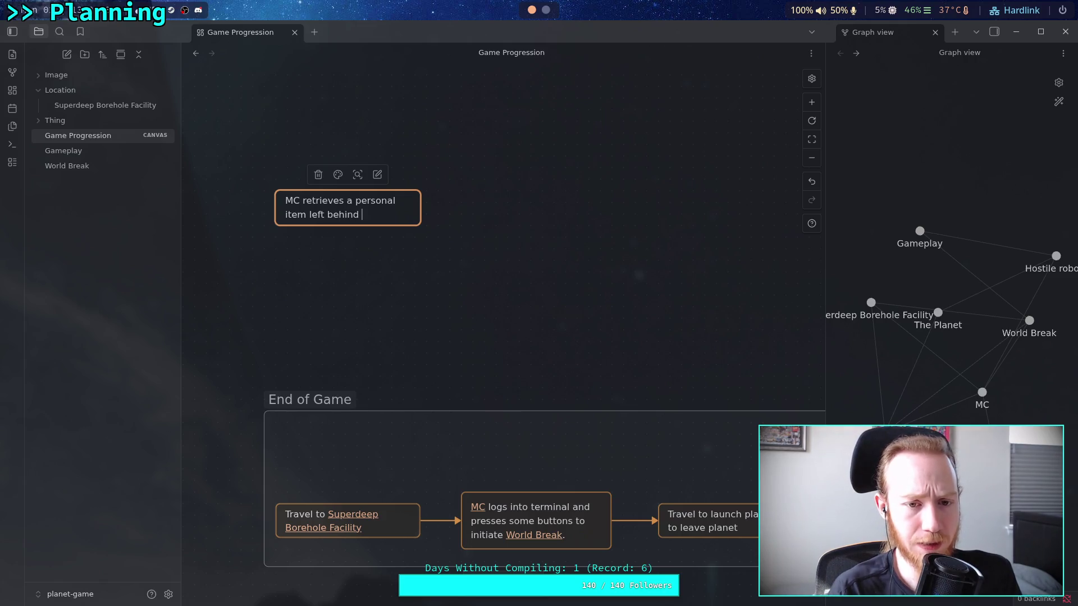
{"action": "type", "text": "by a"}
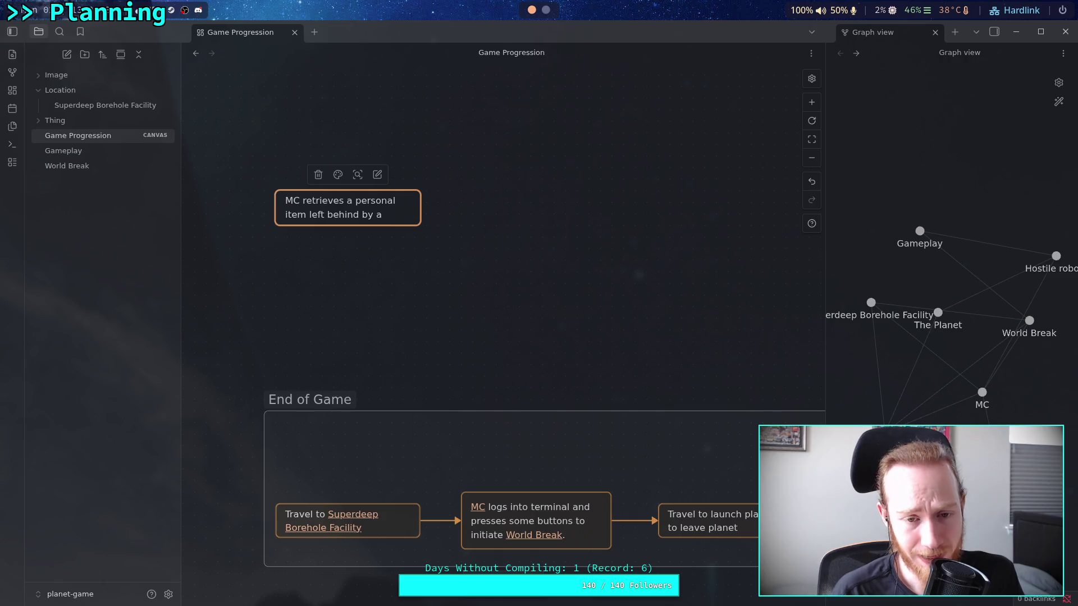
{"action": "type", "text": "ve"}
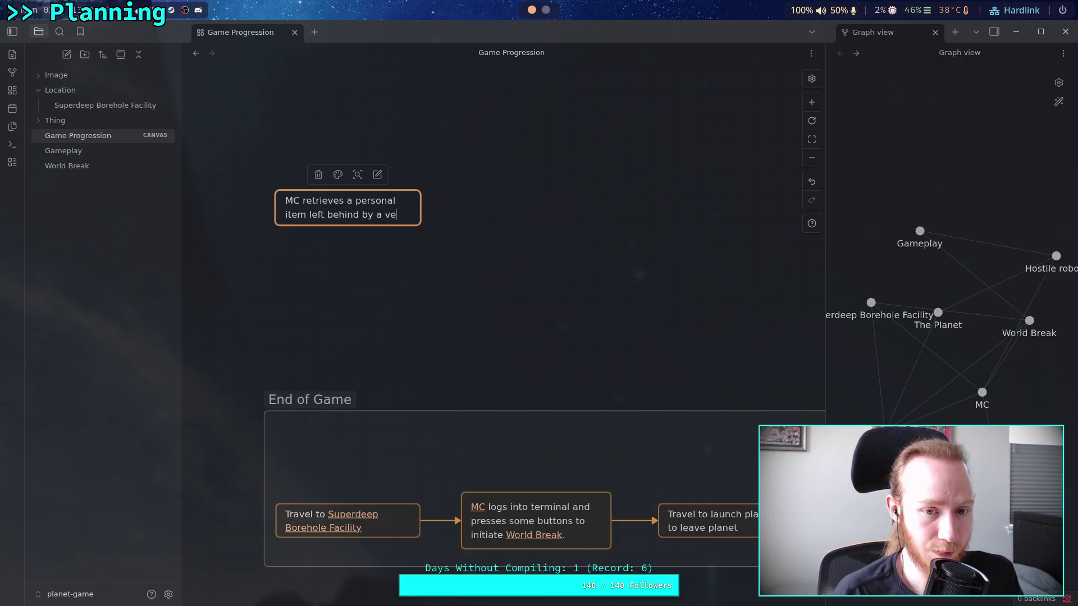
{"action": "type", "text": "ry rich and impo"}
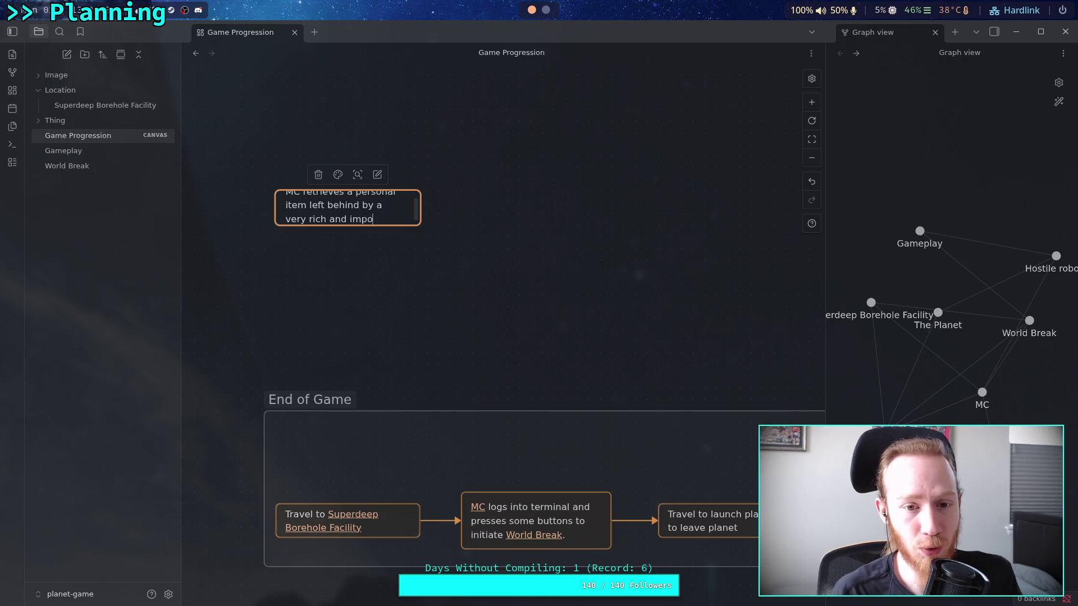
{"action": "type", "text": "rtant person"}
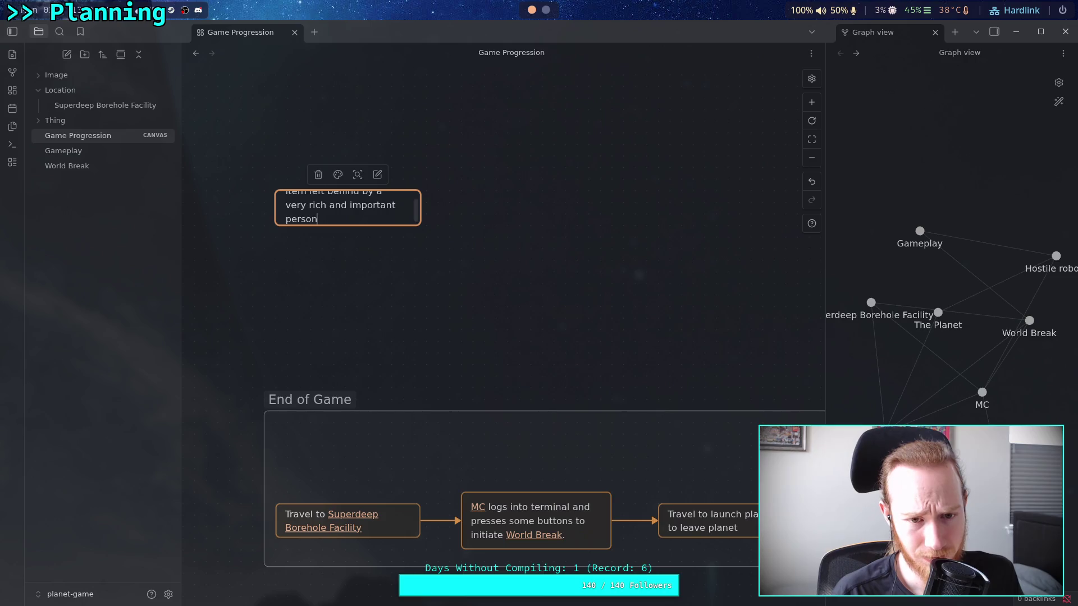
{"action": "type", "text": " who can"}
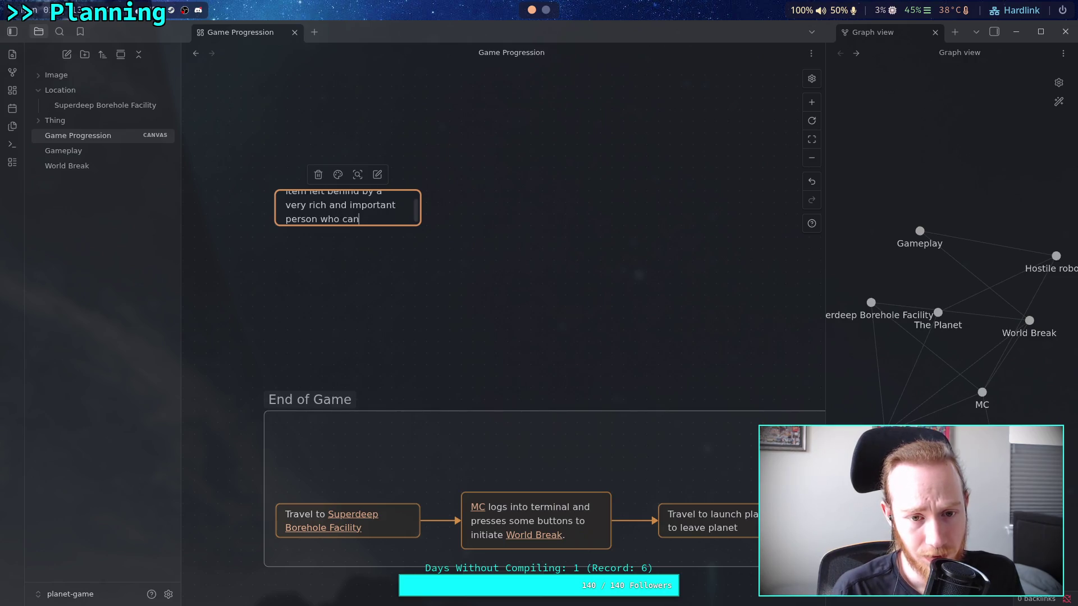
{"action": "type", "text": " afford"}
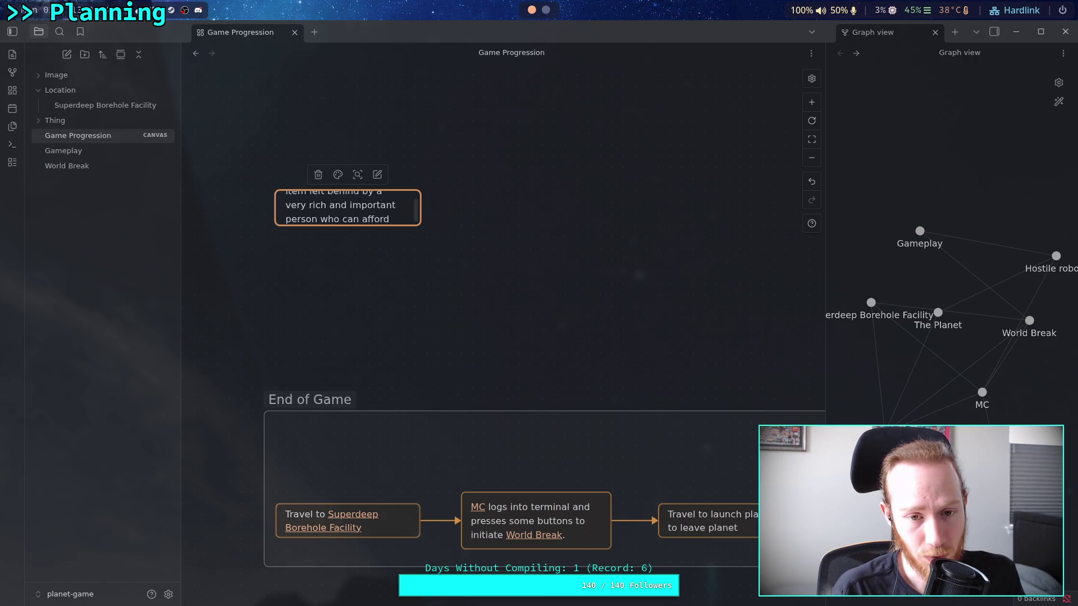
{"action": "type", "text": " and has the "}
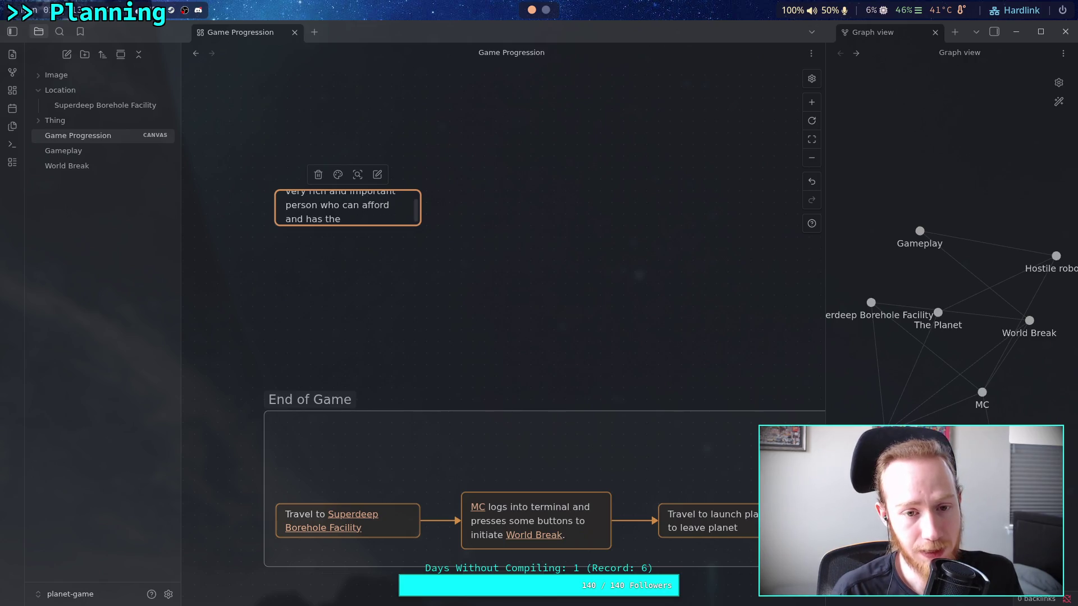
{"action": "type", "text": "connections to "}
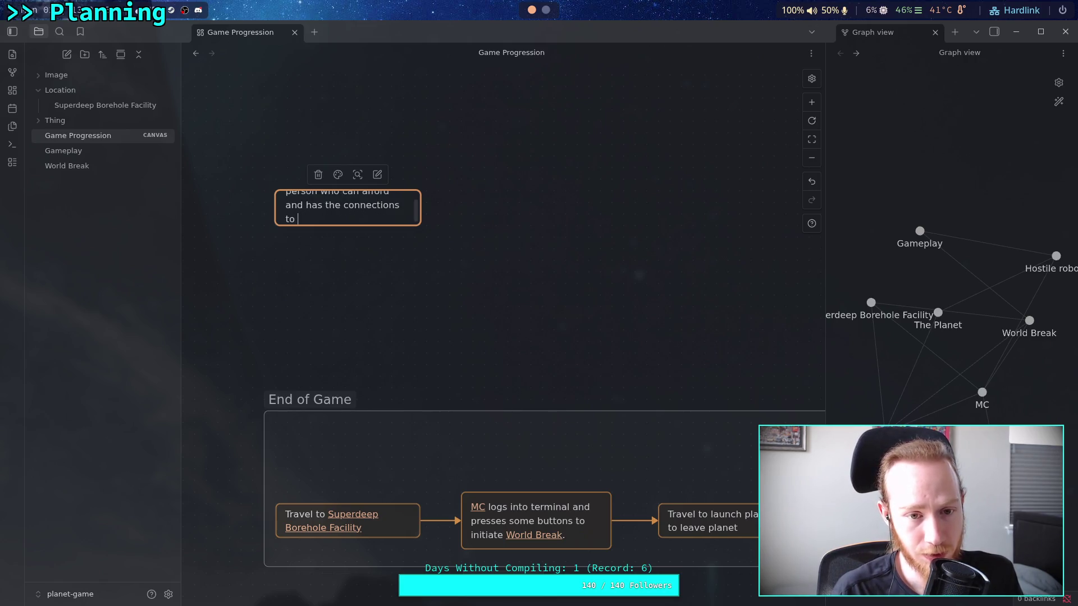
{"action": "type", "text": "make"}
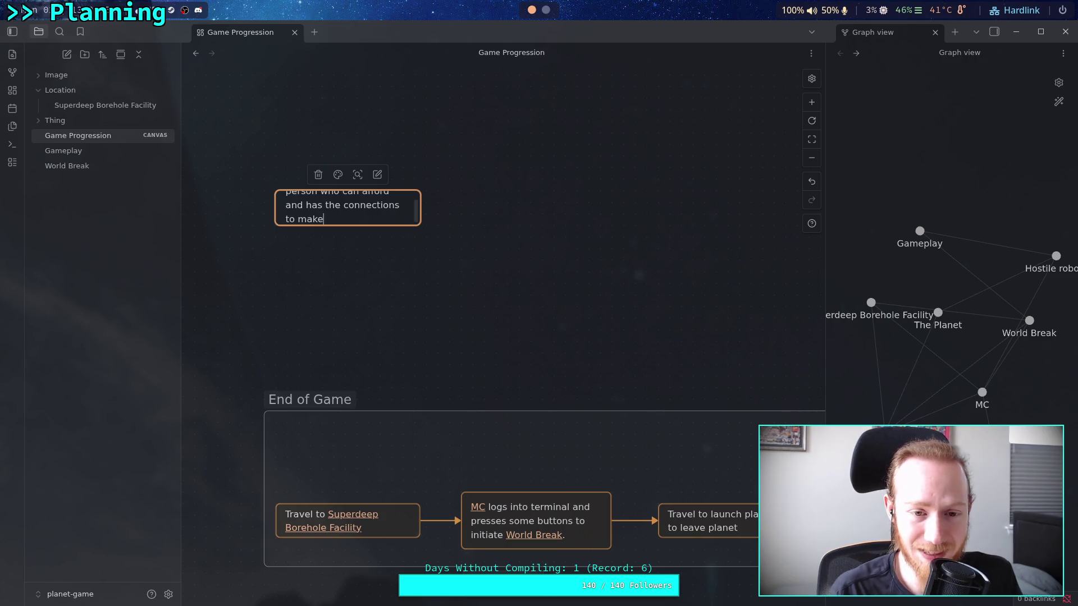
{"action": "key", "text": "BackSpace"}
{"action": "key", "text": "BackSpace"}
{"action": "key", "text": "BackSpace"}
{"action": "key", "text": "BackSpace"}
{"action": "key", "text": "BackSpace"}
{"action": "key", "text": "BackSpace"}
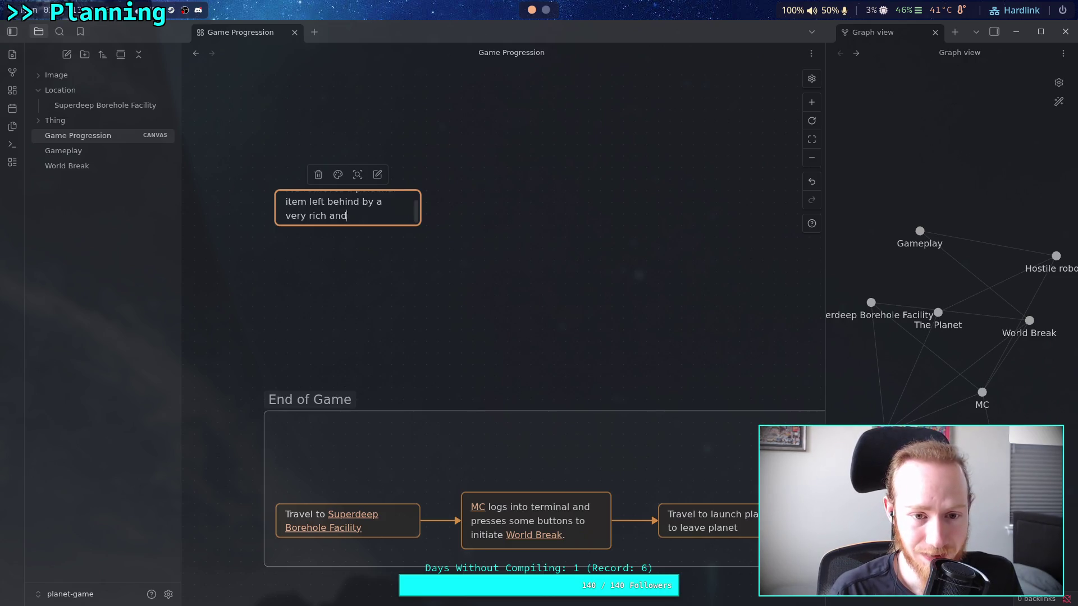
{"action": "key", "text": "BackSpace"}
{"action": "key", "text": "BackSpace"}
{"action": "key", "text": "BackSpace"}
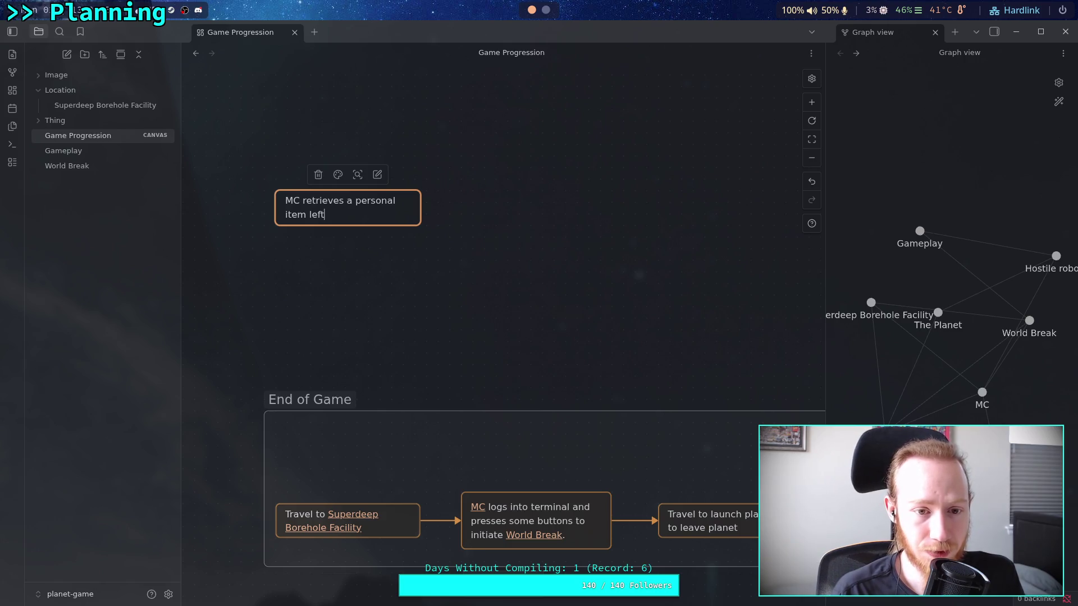
{"action": "type", "text": " behind"}
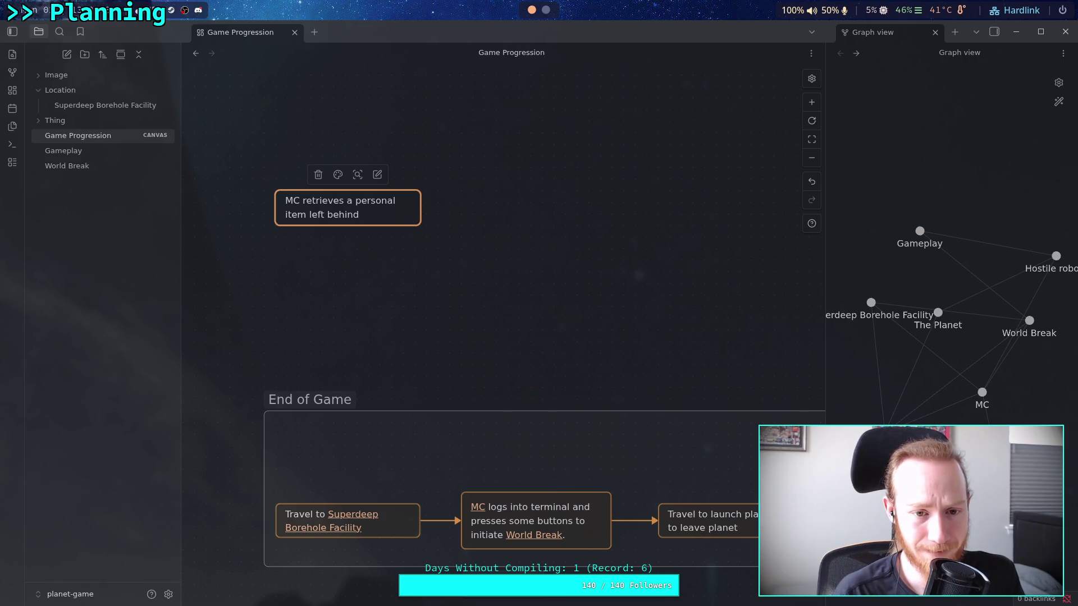
{"action": "type", "text": " by"}
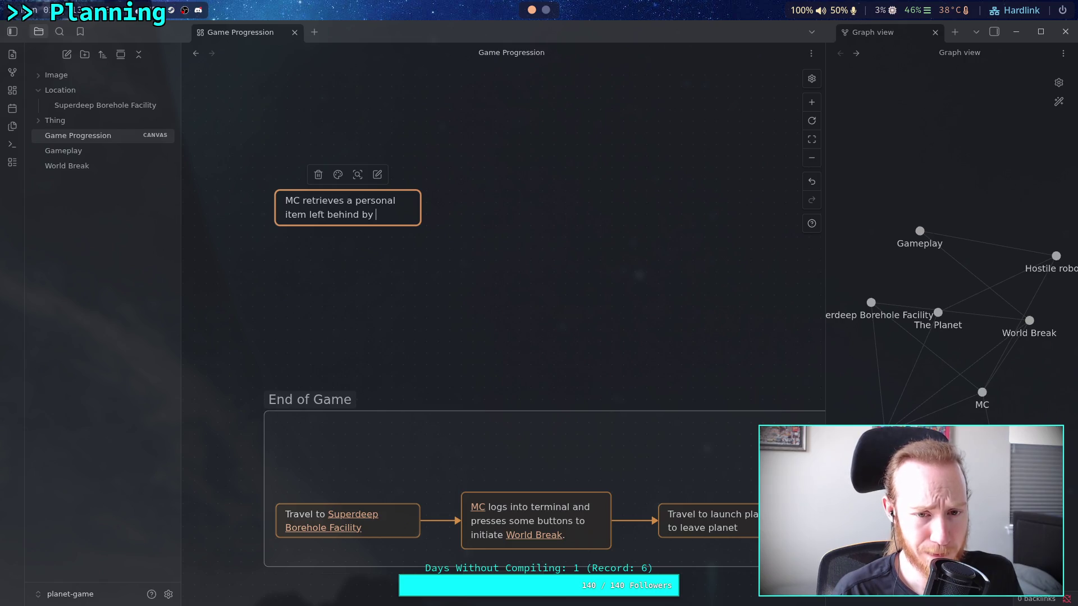
Add 'VIP' as a [[wikilink]] and end the sentence with a period.
{"action": "type", "text": "VIP"}
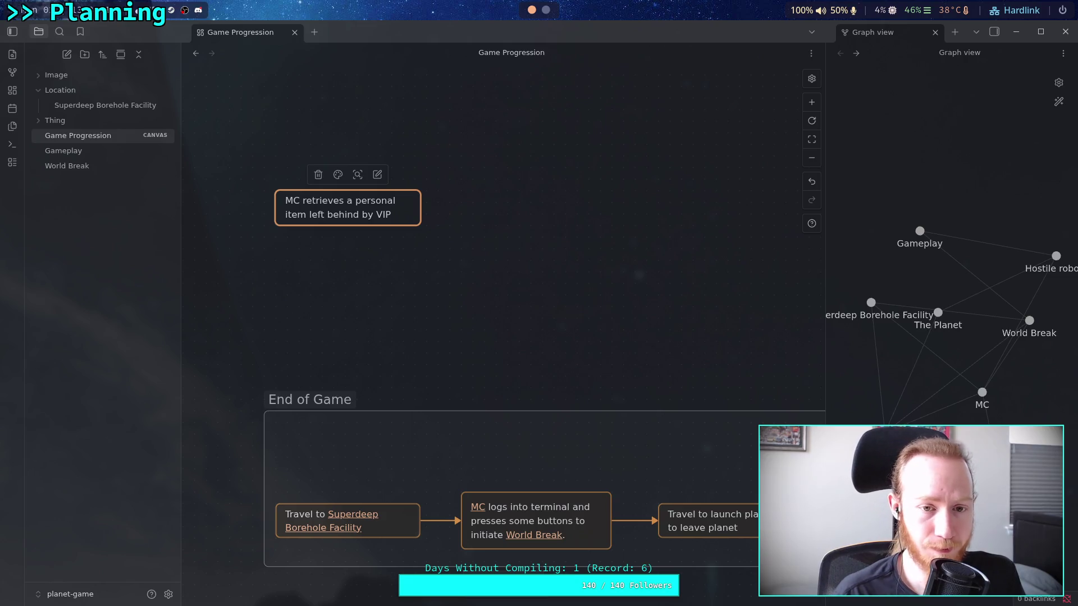
{"action": "key", "text": "shift+Left"}
{"action": "key", "text": "shift+Left"}
{"action": "key", "text": "shift+Left"}
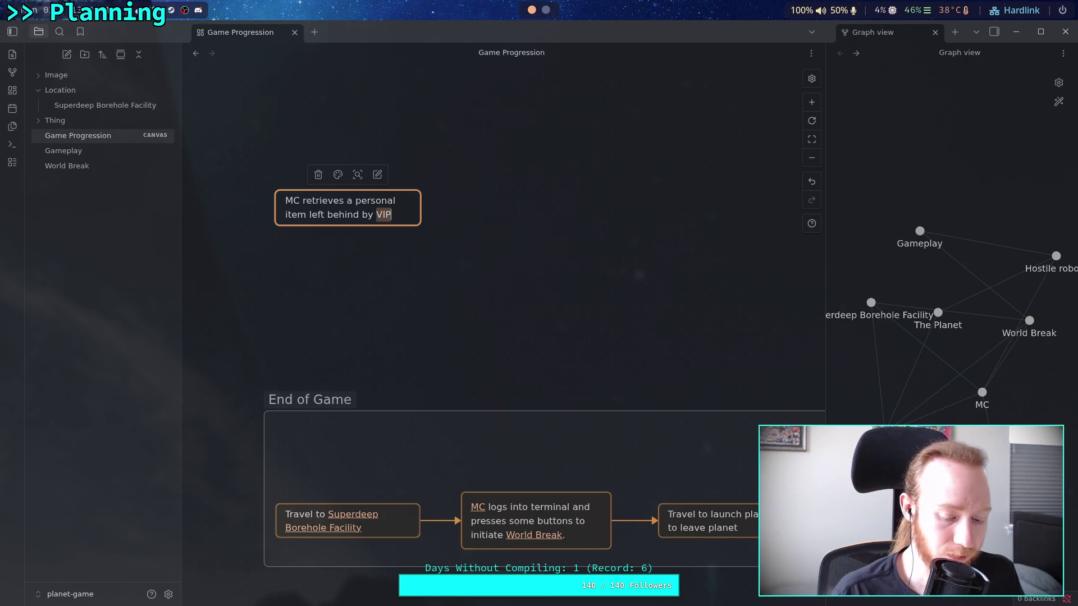
{"action": "type", "text": "[["}
{"action": "left_click", "coordinate": [314, 216]}
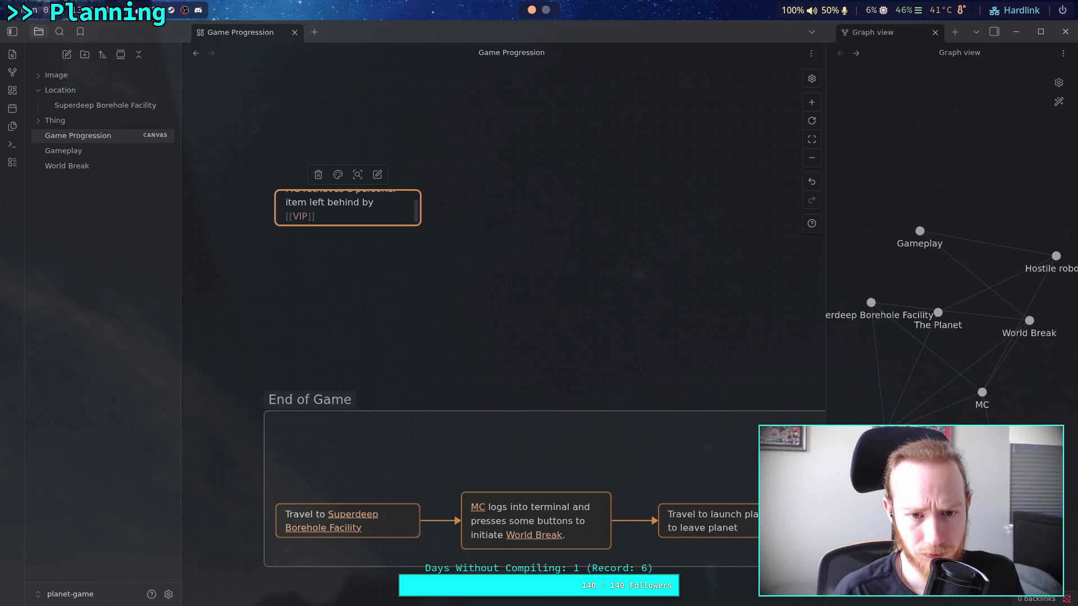
{"action": "type", "text": "."}
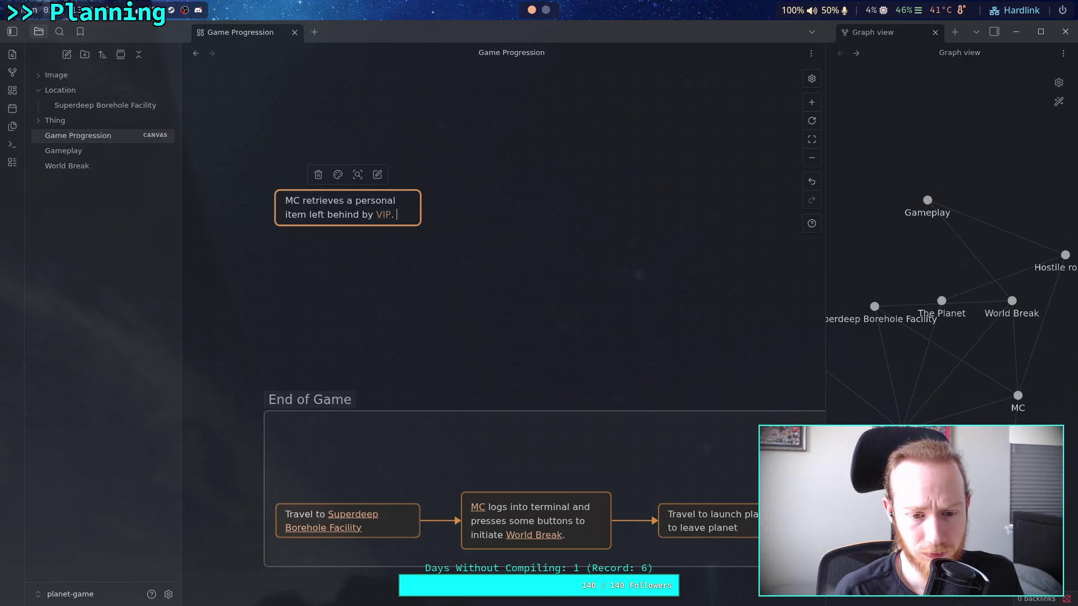
{"action": "left_click", "coordinate": [359, 275]}
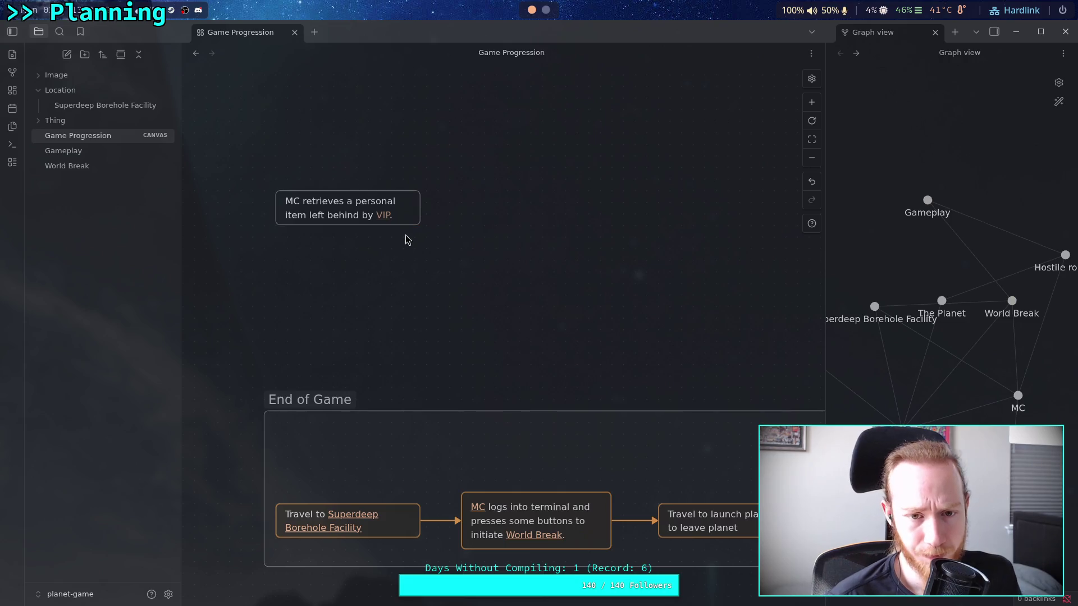
Make the 'MC retrieves a personal item' card orange.
{"action": "left_click", "coordinate": [381, 216]}
{"action": "left_click", "coordinate": [338, 175]}
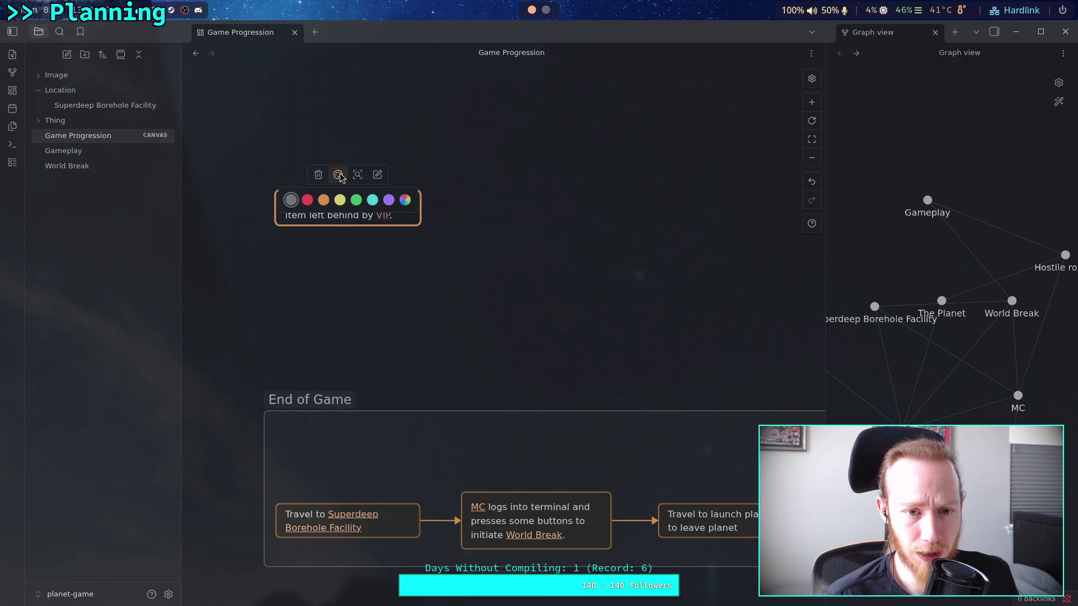
{"action": "left_click", "coordinate": [323, 201]}
{"action": "left_click_drag", "start_coordinate": [496, 234], "coordinate": [457, 251]}
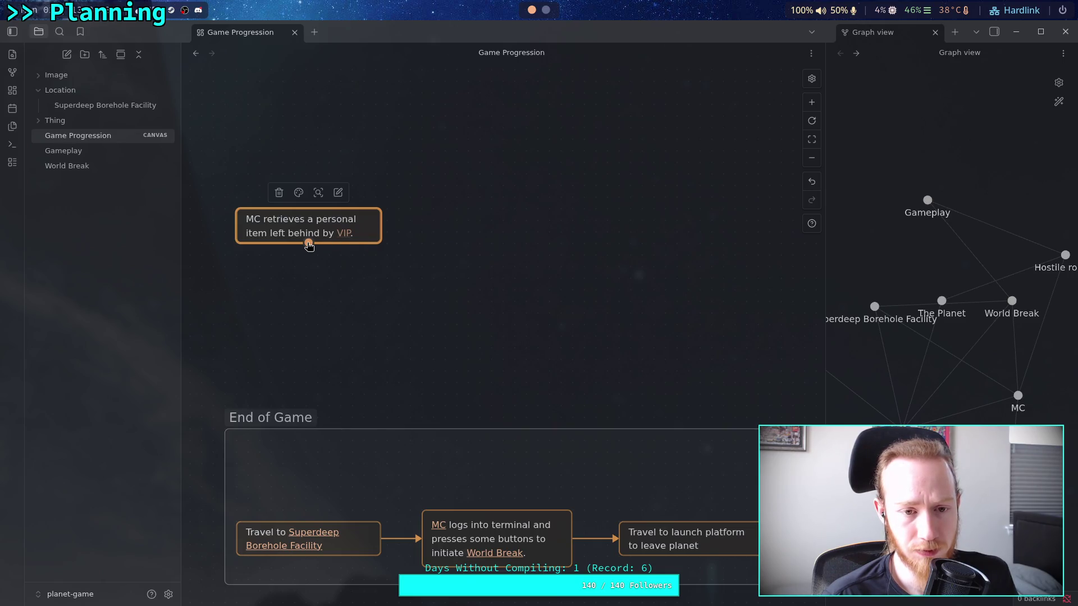
Start a connection from the card's bottom edge and cancel it, leaving no new edge.
{"action": "mouse_move", "coordinate": [308, 245]}
{"action": "left_mouse_down"}
{"action": "mouse_move", "coordinate": [301, 532]}
{"action": "mouse_move", "coordinate": [247, 468]}
{"action": "mouse_move", "coordinate": [472, 405]}
{"action": "mouse_move", "coordinate": [542, 446]}
{"action": "mouse_move", "coordinate": [547, 438]}
{"action": "mouse_move", "coordinate": [283, 537]}
{"action": "mouse_move", "coordinate": [377, 284]}
{"action": "left_mouse_up"}
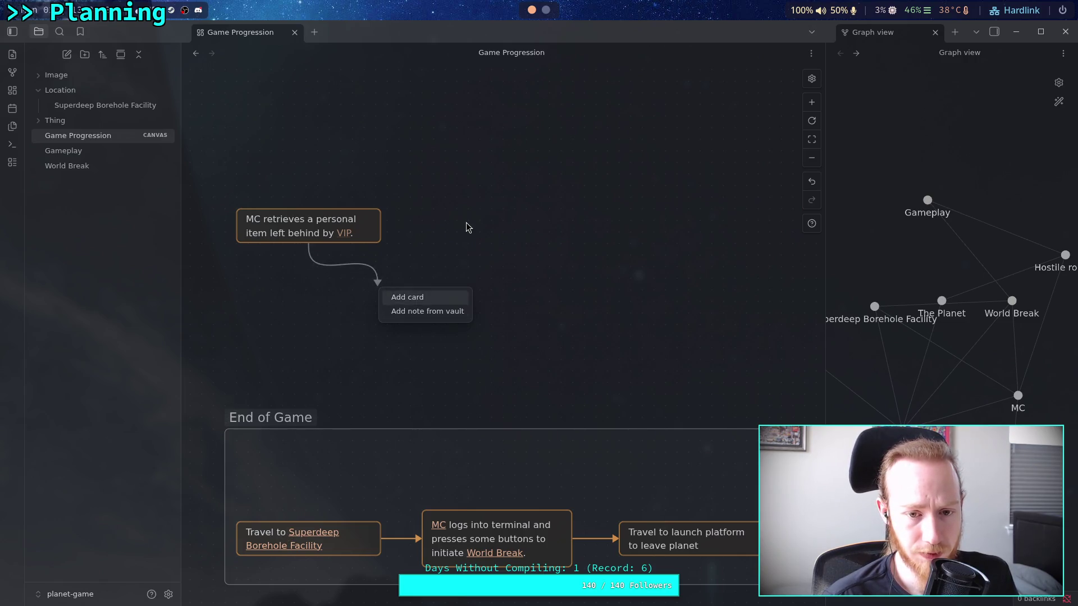
{"action": "left_click", "coordinate": [468, 227]}
{"action": "scroll", "coordinate": [402, 267], "scroll_direction": "left", "scroll_amount": 2}
{"action": "mouse_move", "coordinate": [243, 170]}
{"action": "left_mouse_down"}
{"action": "mouse_move", "coordinate": [260, 192]}
{"action": "mouse_move", "coordinate": [632, 322]}
{"action": "left_mouse_up"}
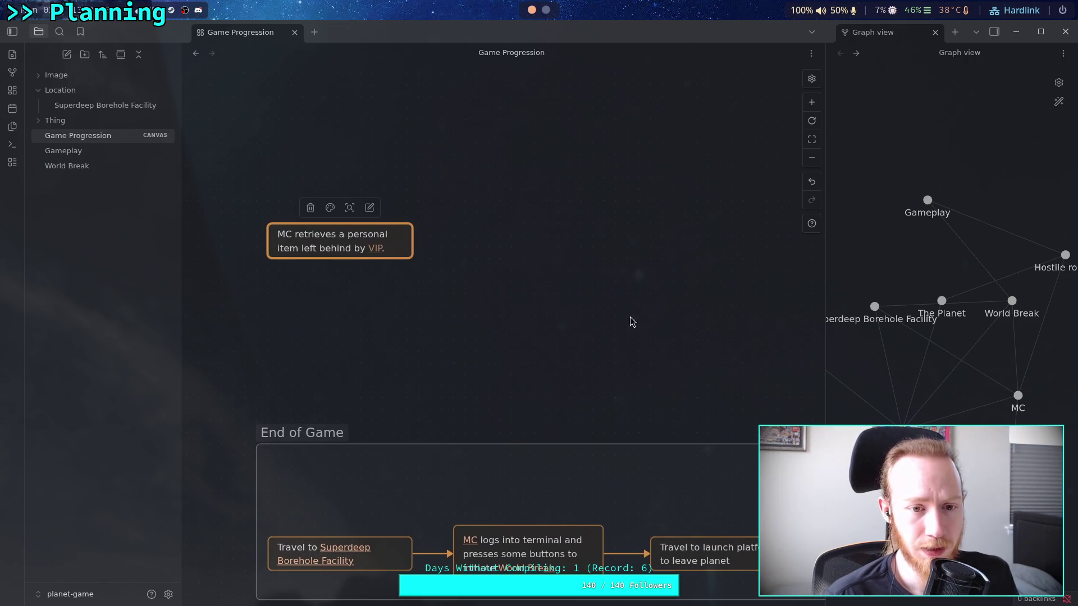
{"action": "left_click", "coordinate": [491, 221]}
Add an empty card above the orange card, then delete it.
{"action": "double_click", "coordinate": [472, 197]}
{"action": "left_click", "coordinate": [548, 286]}
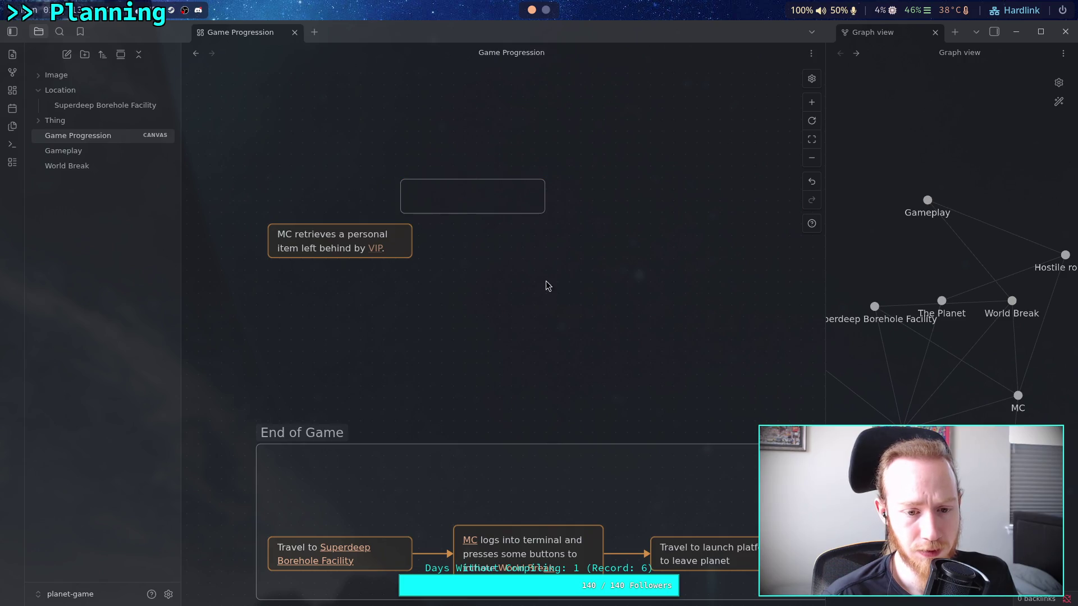
{"action": "left_click", "coordinate": [471, 212]}
{"action": "left_click", "coordinate": [408, 177]}
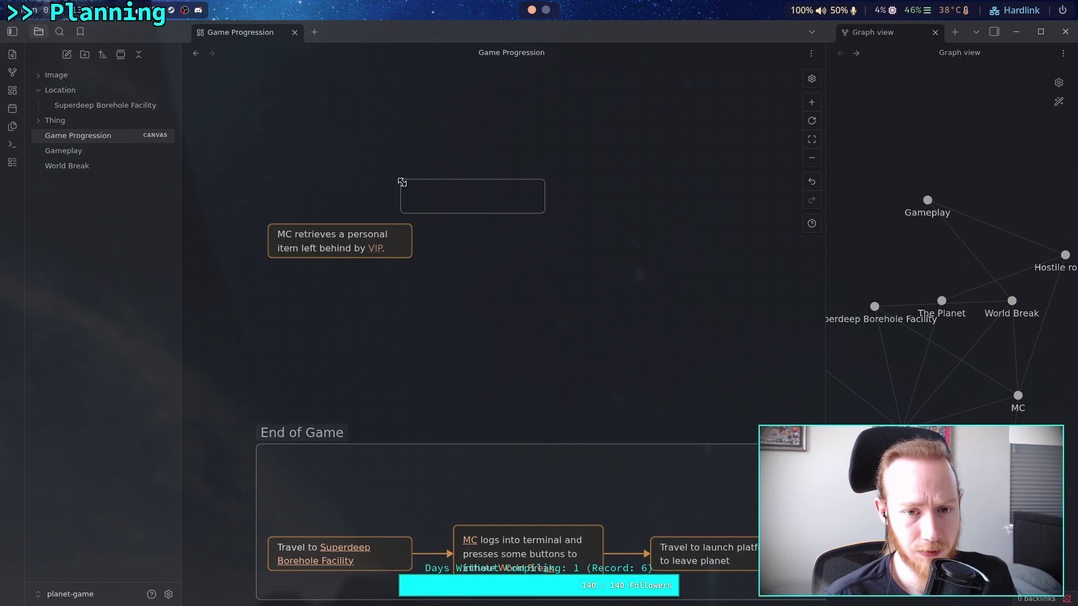
{"action": "left_click", "coordinate": [401, 183]}
{"action": "key", "text": "Delete"}
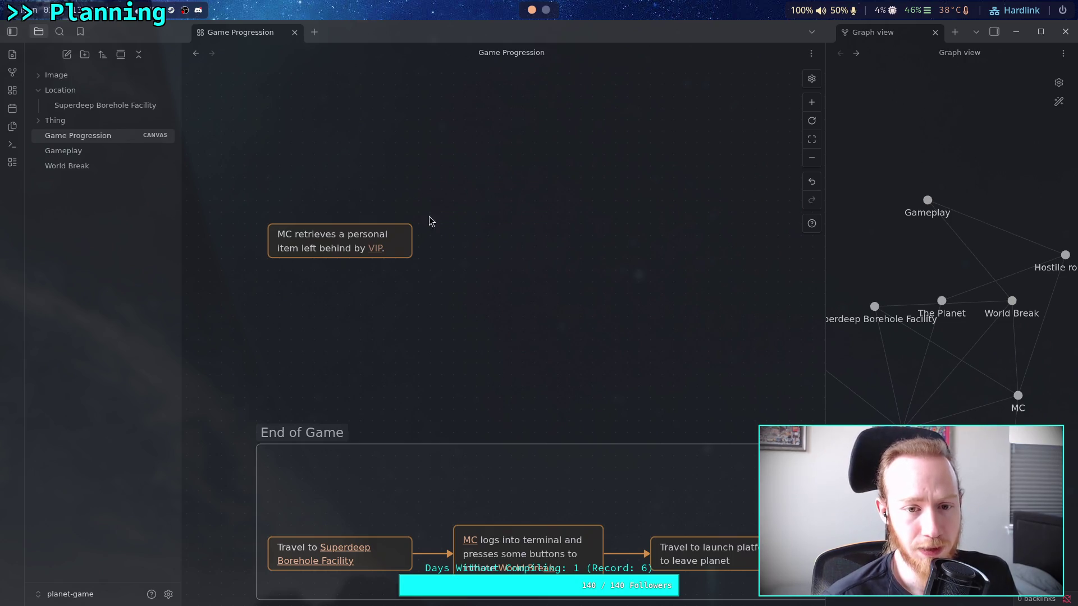
Follow the card's VIP link to create and open a new VIP note.
{"action": "scroll", "coordinate": [481, 238], "scroll_direction": "up", "scroll_amount": 1}
{"action": "left_click", "coordinate": [365, 278]}
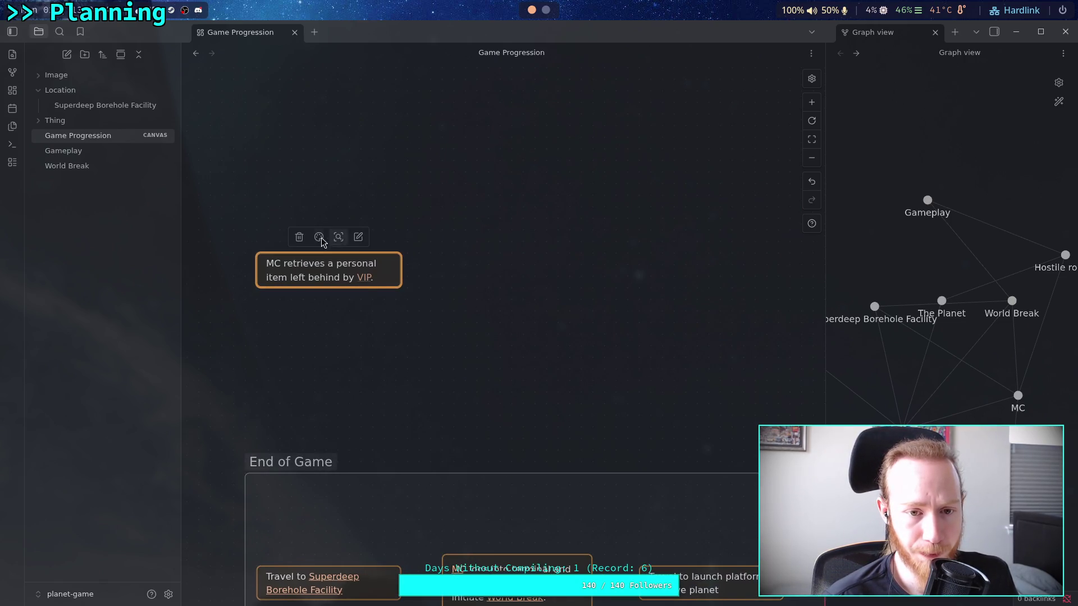
{"action": "left_click", "coordinate": [365, 278]}
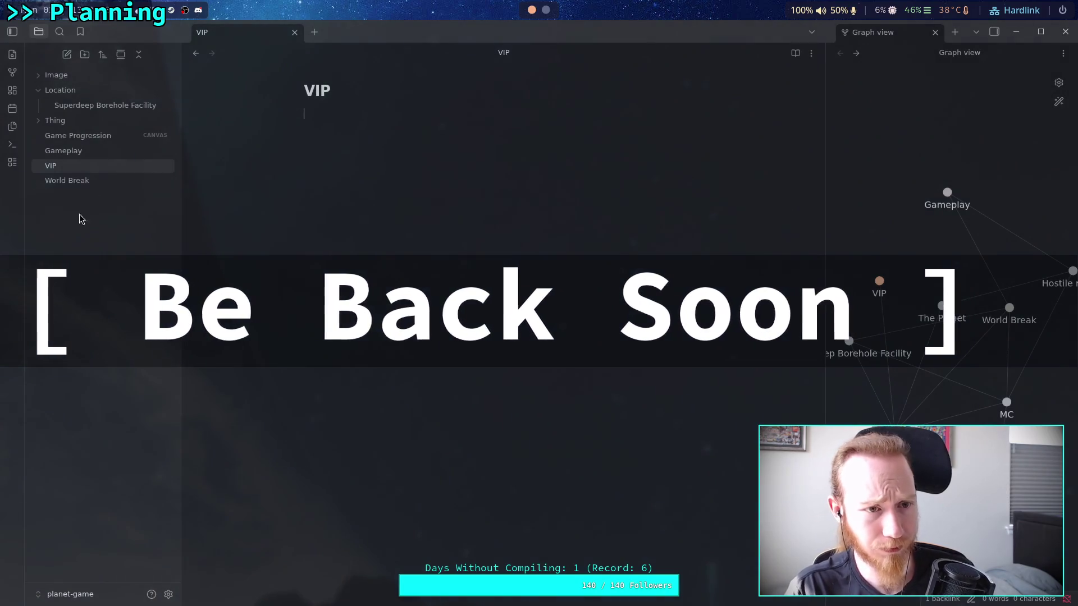
Widen the graph pane and reopen the Game Progression canvas from the file list.
{"action": "left_click_drag", "start_coordinate": [825, 216], "coordinate": [578, 207]}
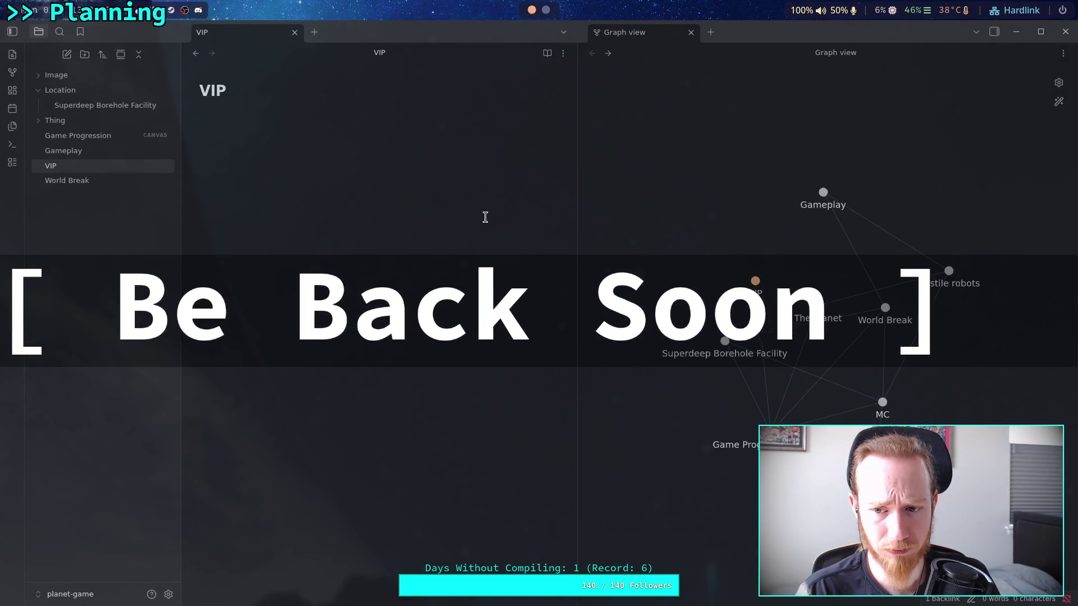
{"action": "left_click", "coordinate": [96, 138]}
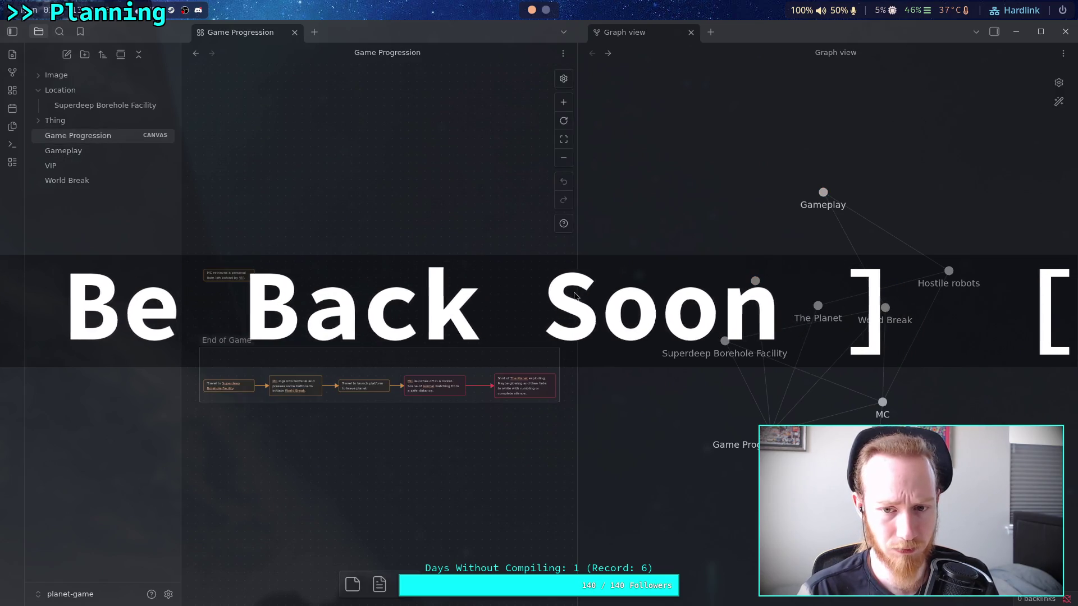
Widen the canvas pane and narrow the sidebar so the orange VIP card and End of Game group show.
{"action": "left_click_drag", "start_coordinate": [576, 296], "coordinate": [674, 295]}
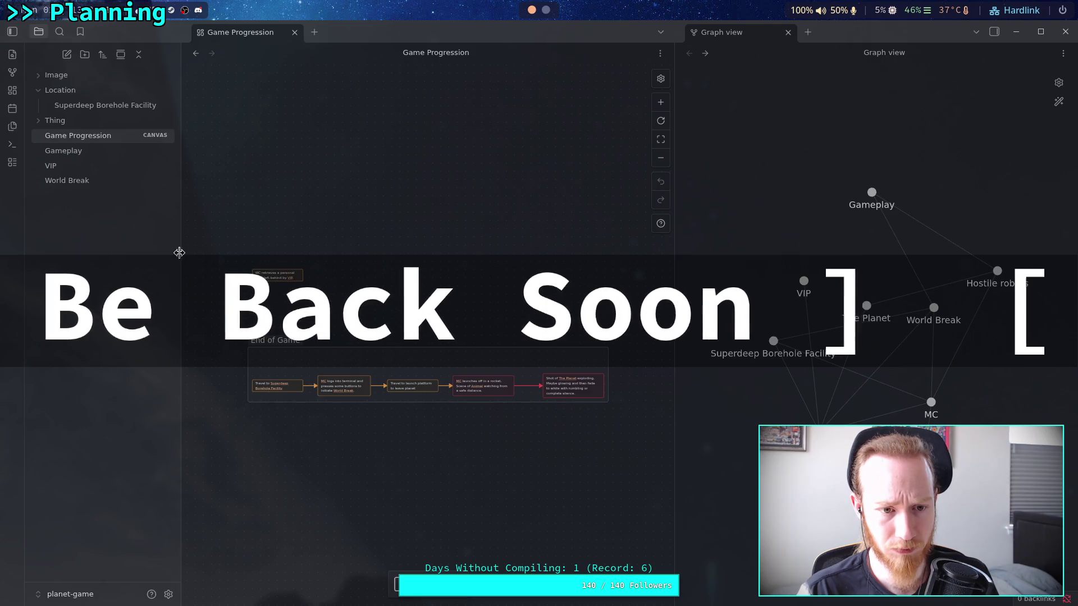
{"action": "left_click_drag", "start_coordinate": [179, 253], "coordinate": [152, 253]}
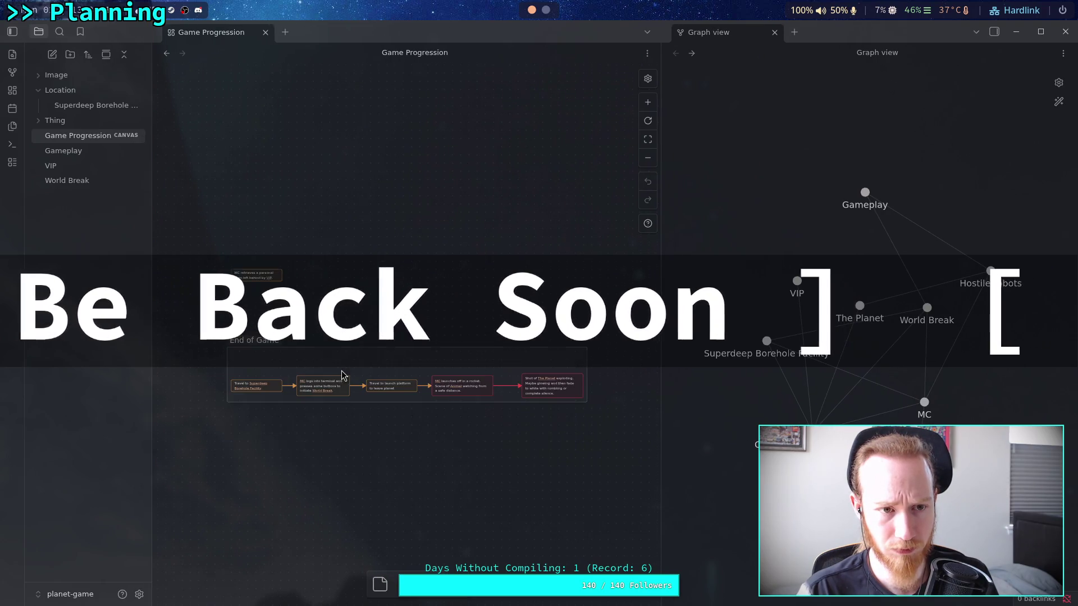
{"action": "scroll", "coordinate": [343, 374], "scroll_direction": "up", "scroll_amount": 3}
{"action": "scroll", "coordinate": [371, 369], "scroll_direction": "down", "scroll_amount": 2}
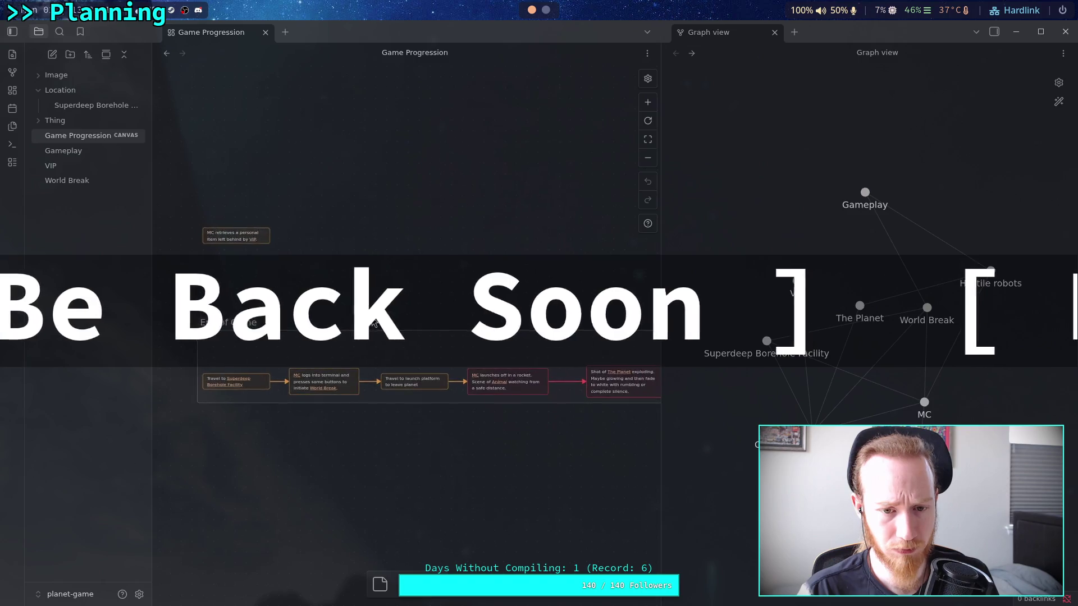
{"action": "scroll", "coordinate": [373, 324], "scroll_direction": "down", "scroll_amount": 2}
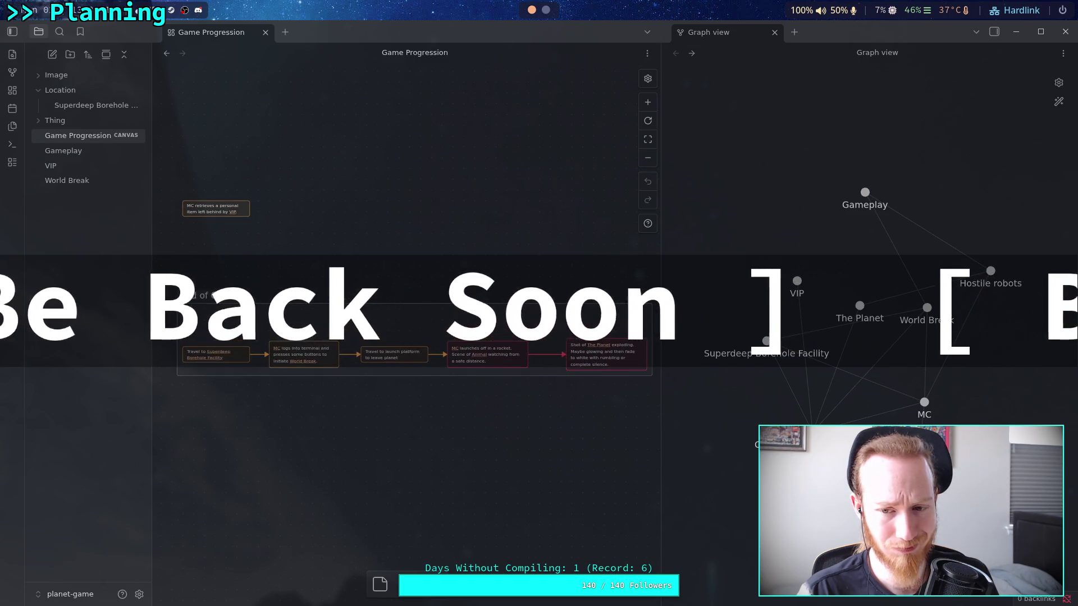
{"action": "scroll", "coordinate": [382, 328], "scroll_direction": "up", "scroll_amount": 1}
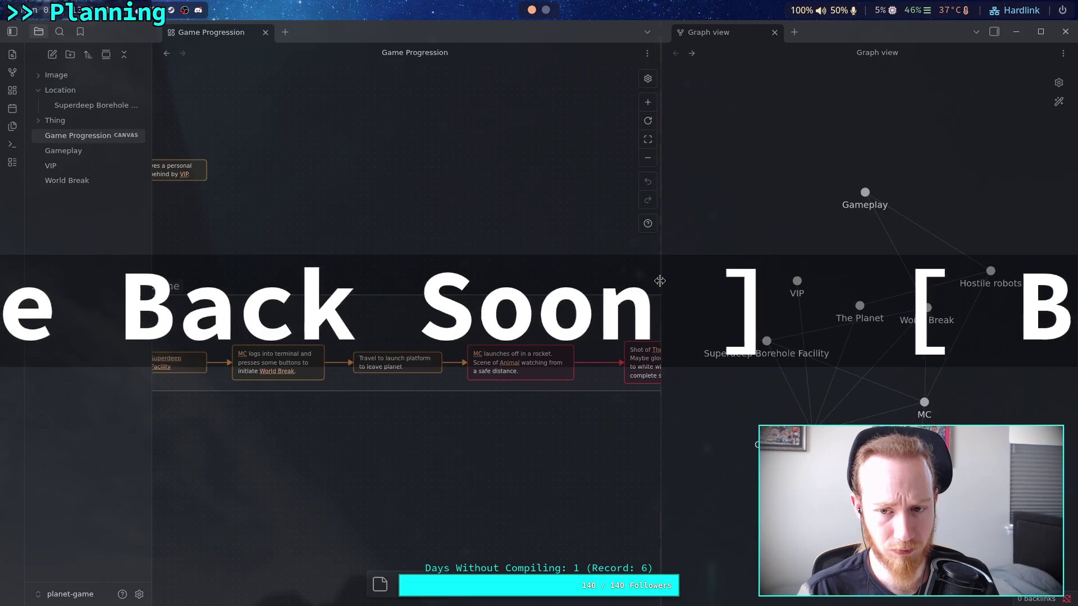
{"action": "left_click_drag", "start_coordinate": [659, 280], "coordinate": [753, 280]}
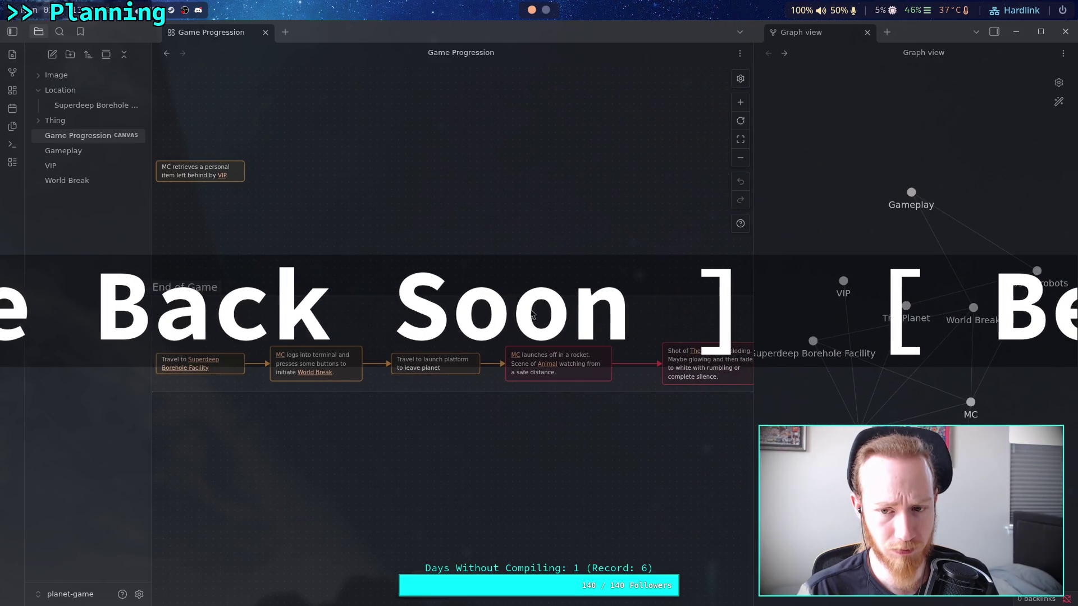
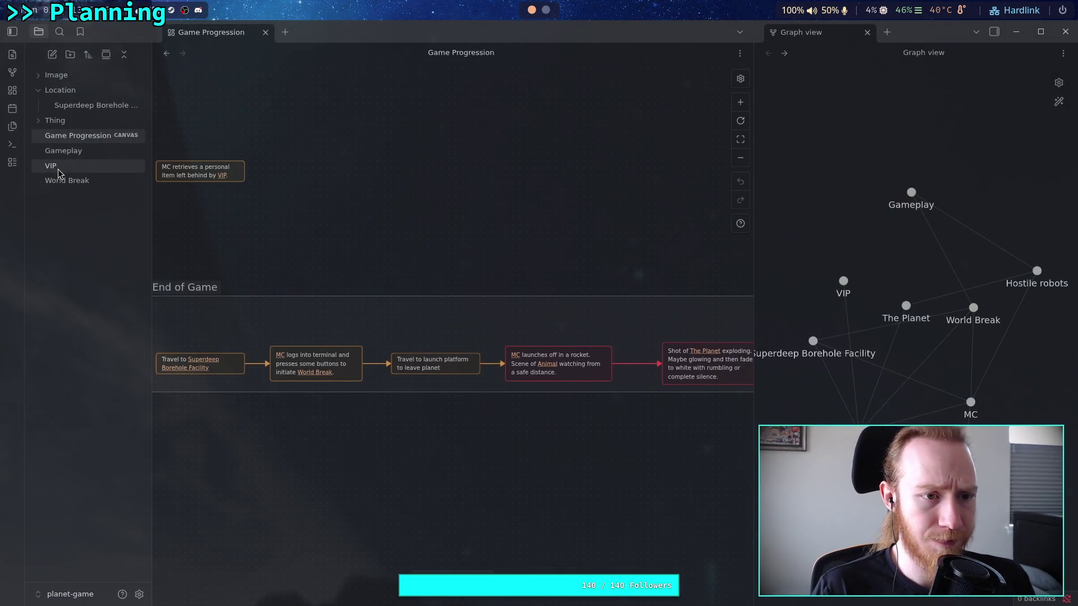
Create a new folder named Character in the vault.
{"action": "left_click", "coordinate": [46, 121]}
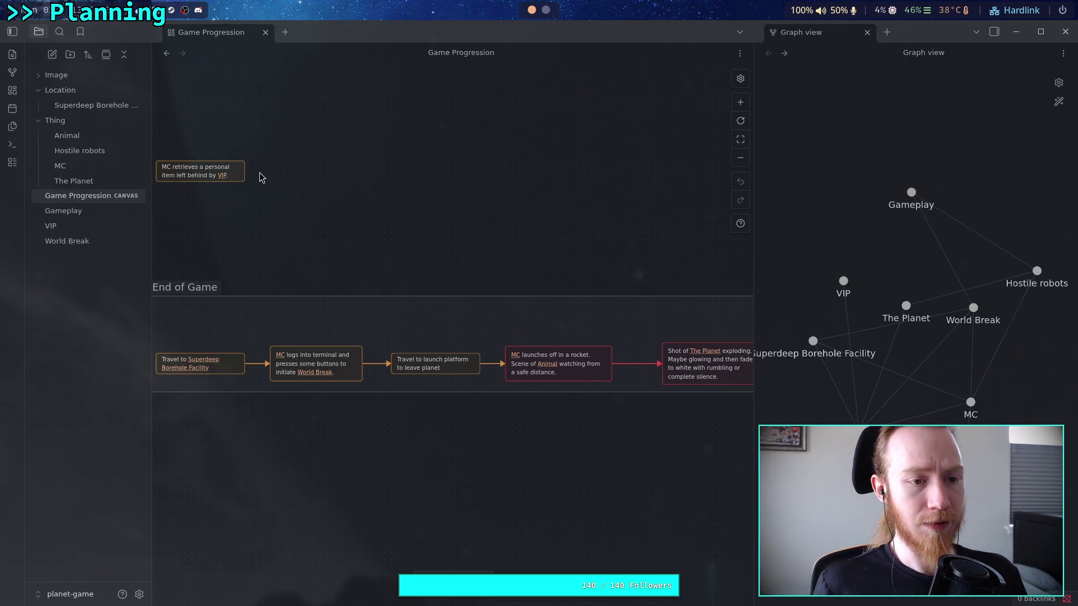
{"action": "left_click", "coordinate": [70, 55]}
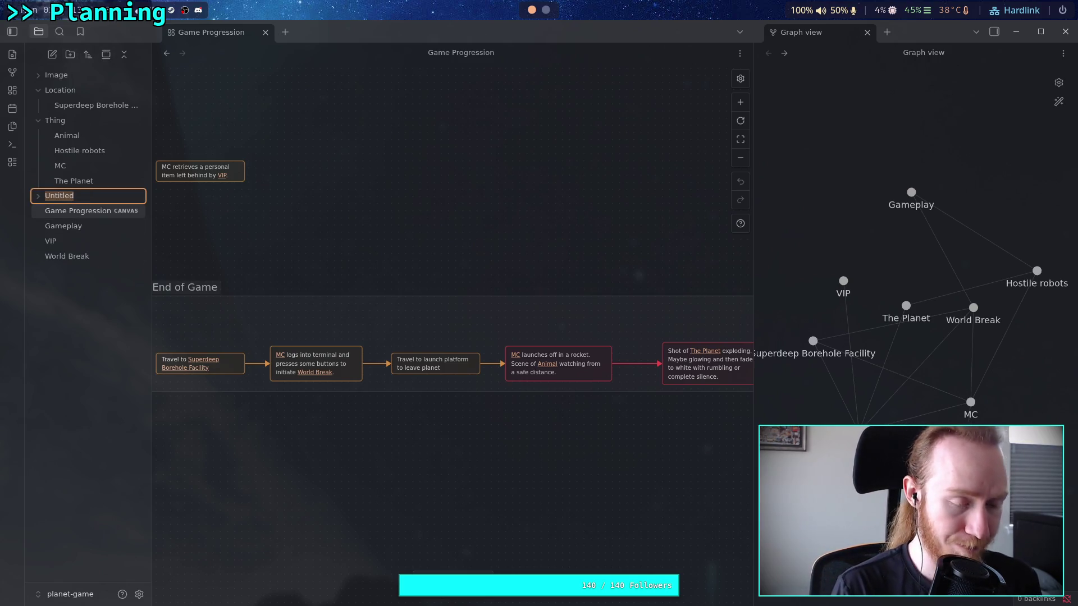
{"action": "type", "text": "Character"}
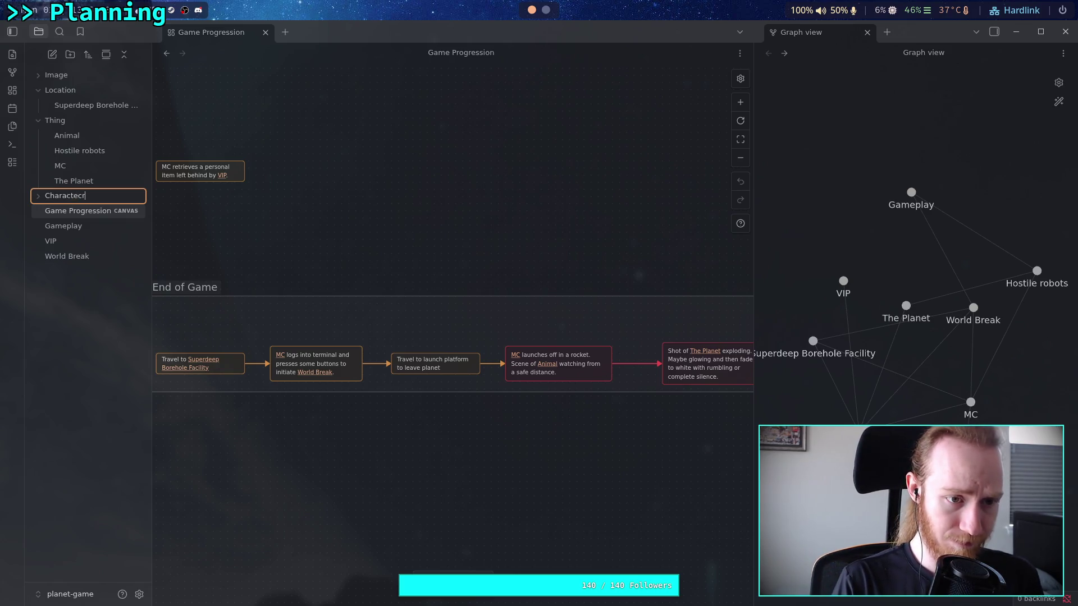
{"action": "key", "text": "Return"}
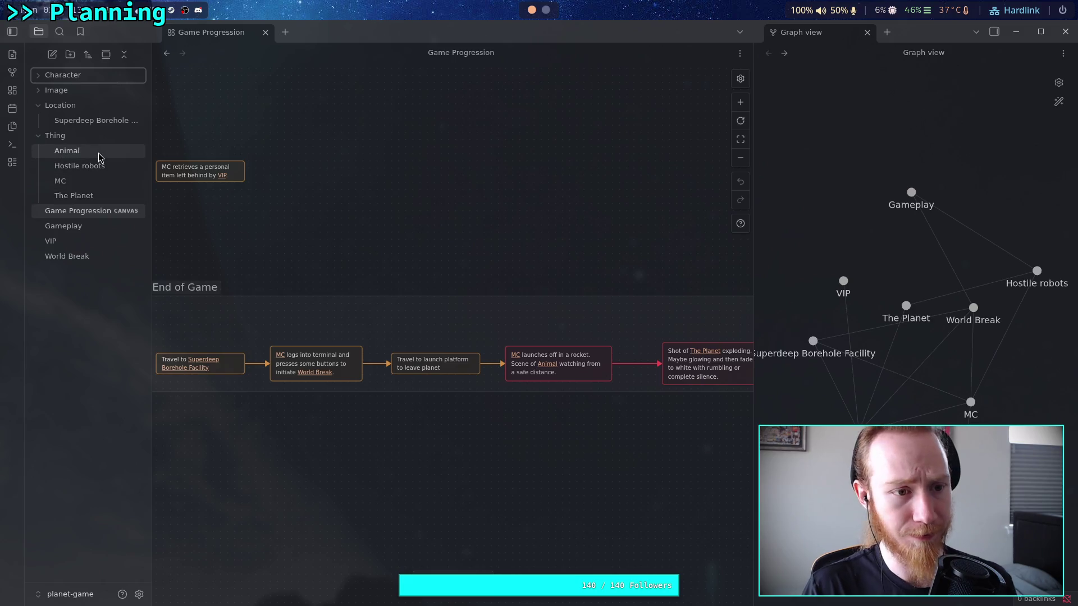
Move the Animal, MC and VIP notes into Character, then open VIP.
{"action": "left_click_drag", "start_coordinate": [100, 157], "coordinate": [79, 77]}
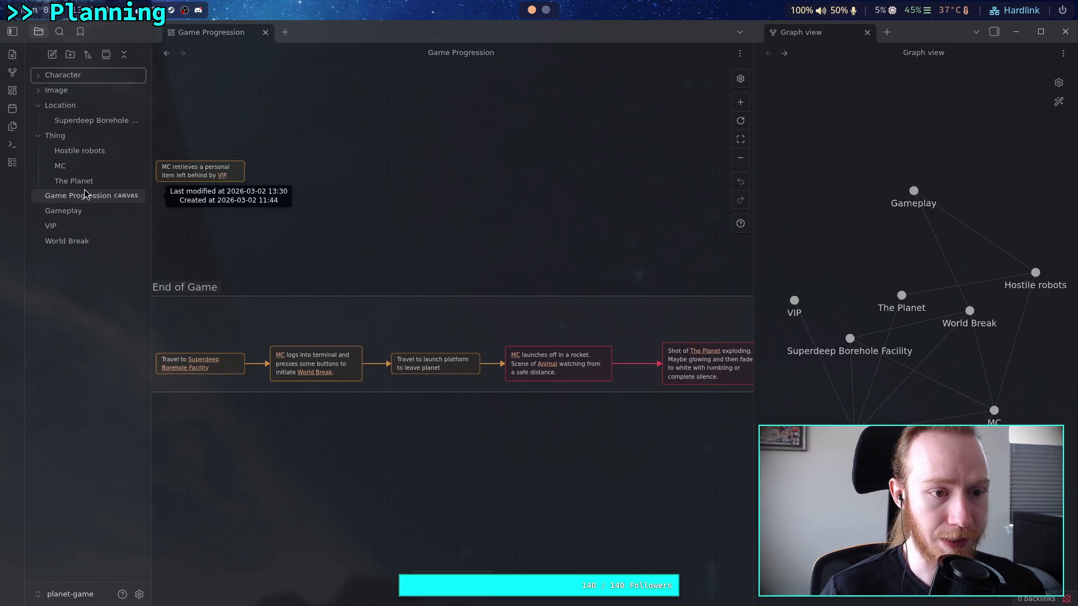
{"action": "left_click_drag", "start_coordinate": [79, 174], "coordinate": [78, 76]}
{"action": "left_click", "coordinate": [39, 93]}
{"action": "left_click", "coordinate": [40, 93]}
{"action": "left_click", "coordinate": [39, 75]}
{"action": "mouse_move", "coordinate": [63, 241]}
{"action": "left_mouse_down"}
{"action": "mouse_move", "coordinate": [74, 90]}
{"action": "mouse_move", "coordinate": [85, 75]}
{"action": "left_mouse_up"}
{"action": "left_click", "coordinate": [73, 121]}
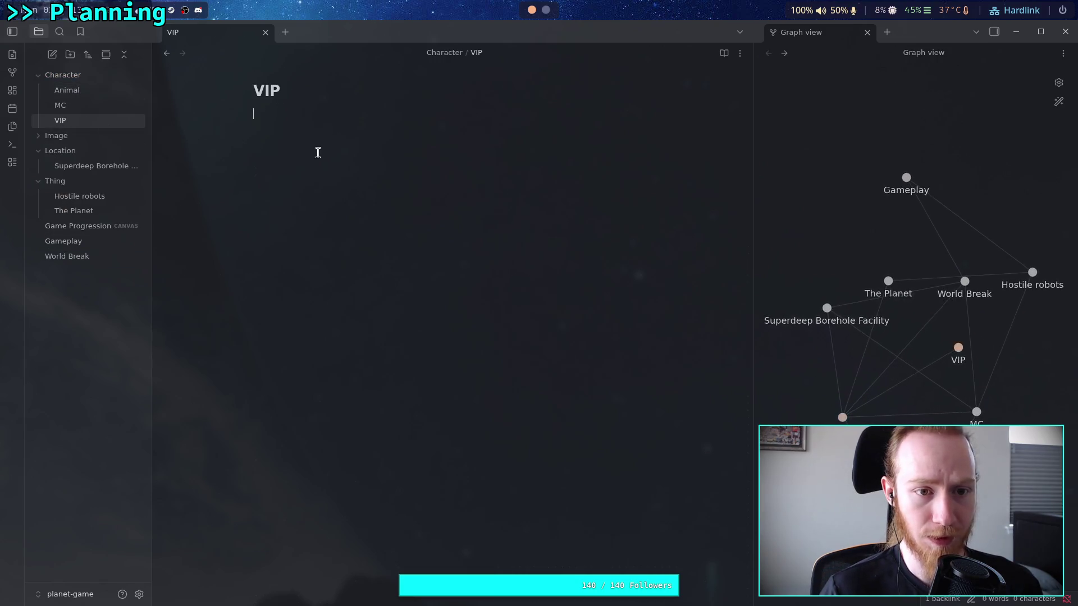
Begin the VIP note with 'A figurehead who left behind'.
{"action": "left_click", "coordinate": [387, 132]}
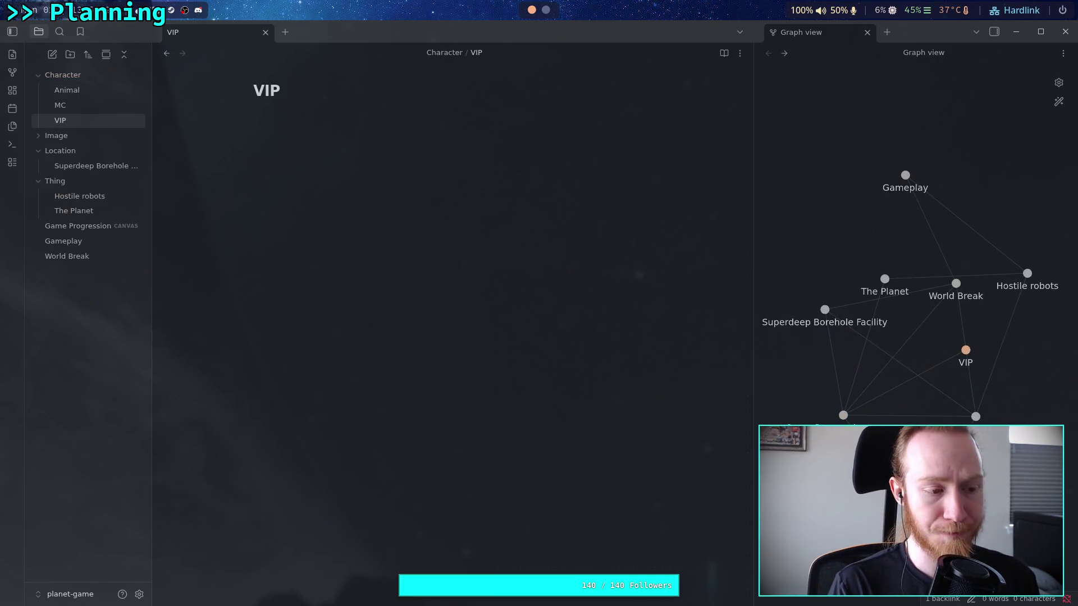
{"action": "type", "text": "Used"}
{"action": "key", "text": "BackSpace"}
{"action": "key", "text": "BackSpace"}
{"action": "key", "text": "BackSpace"}
{"action": "type", "text": "A figurehead "}
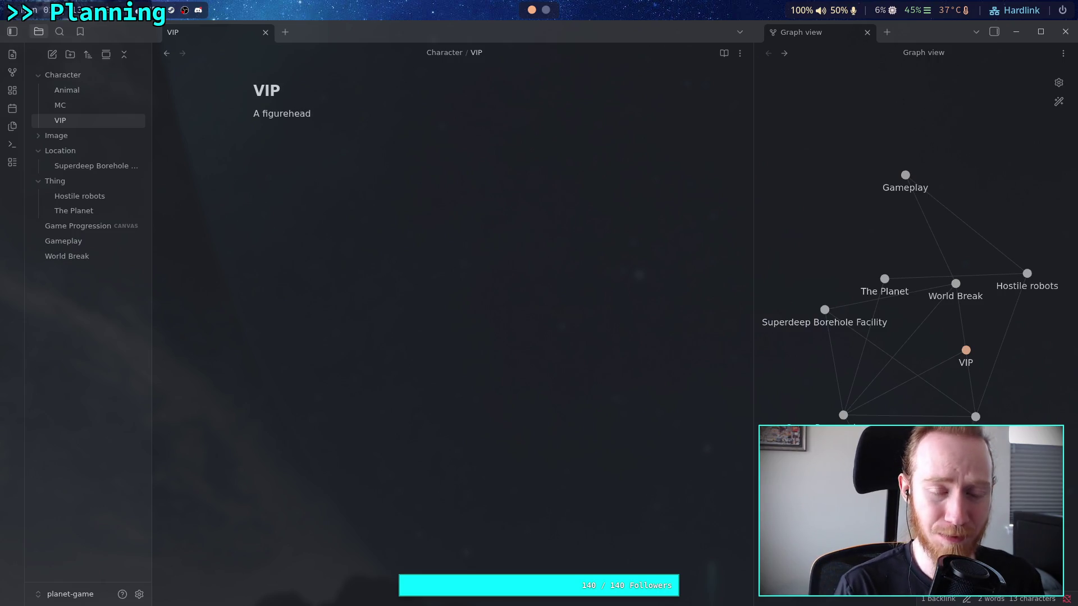
{"action": "type", "text": "who "}
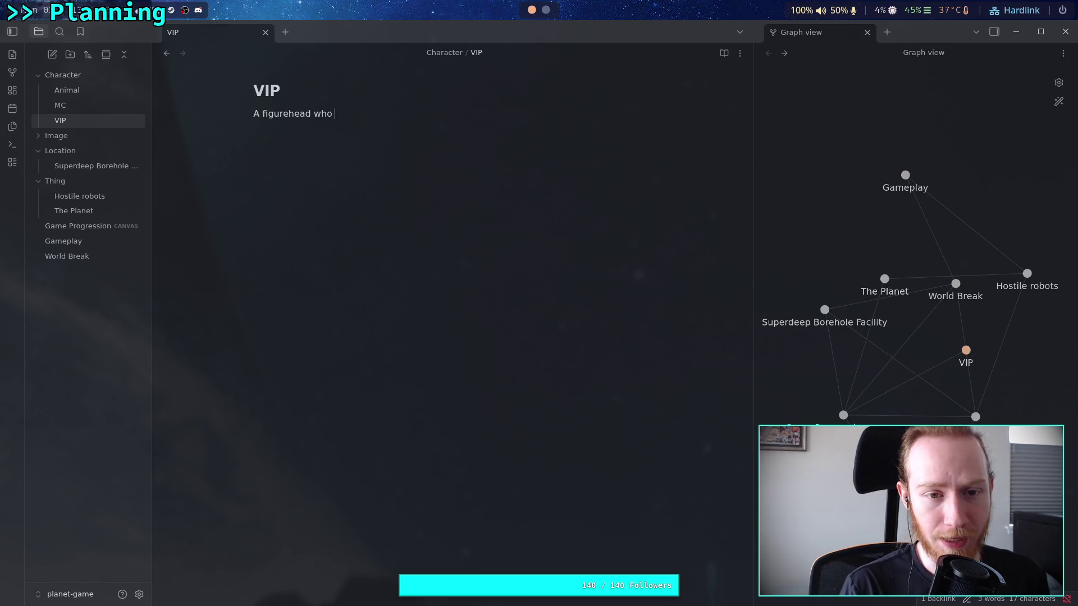
{"action": "type", "text": "lef"}
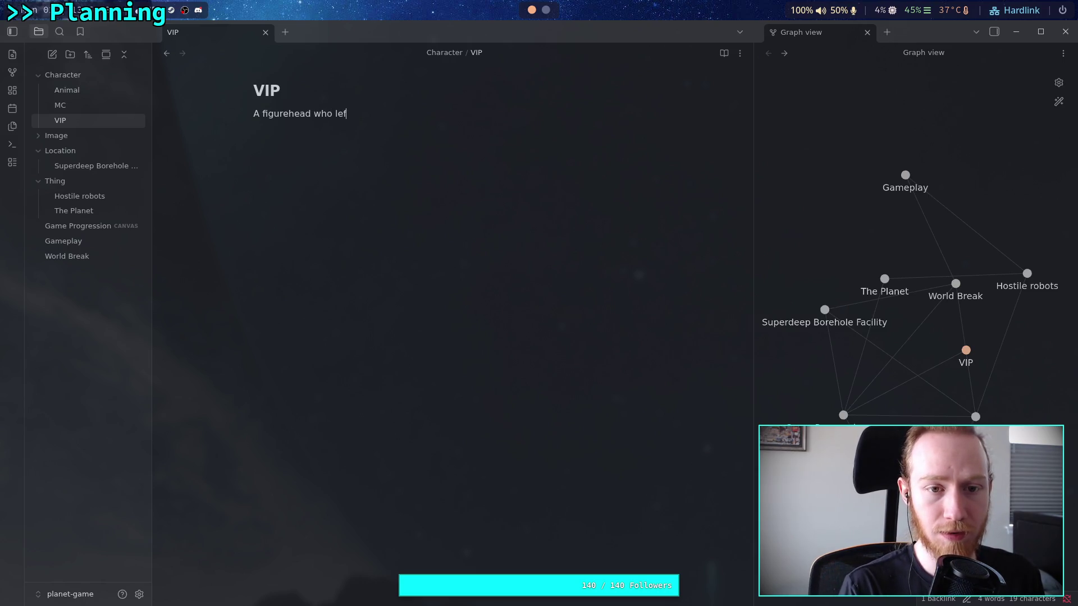
{"action": "type", "text": "t behind a"}
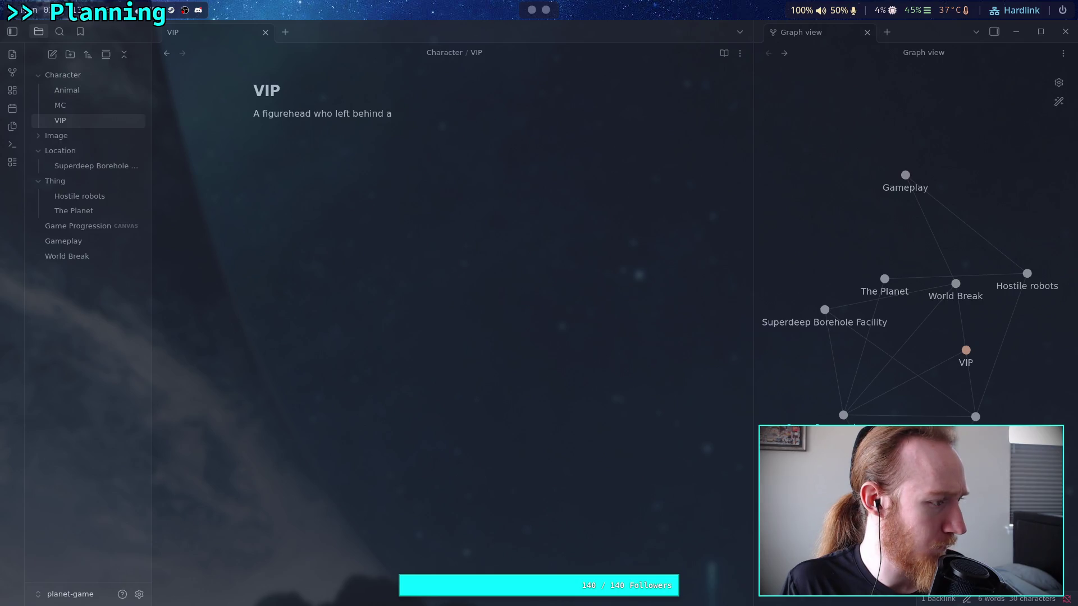
Continue with 'family heirloom on The Planet', linking The Planet note, and start 'They have special connections'.
{"action": "left_click", "coordinate": [334, 226]}
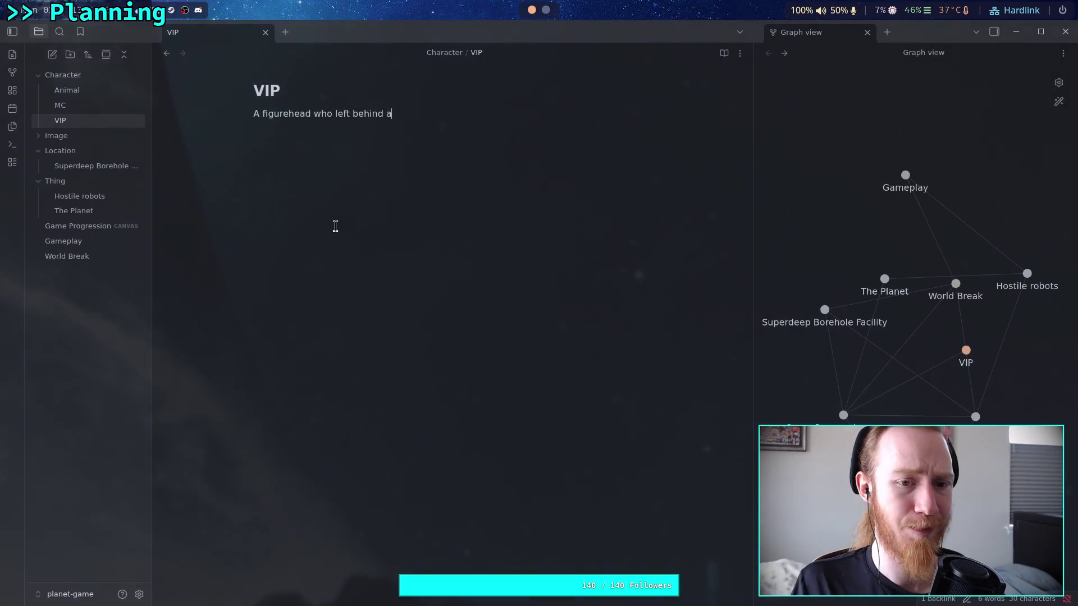
{"action": "type", "text": "mily heirloom on "}
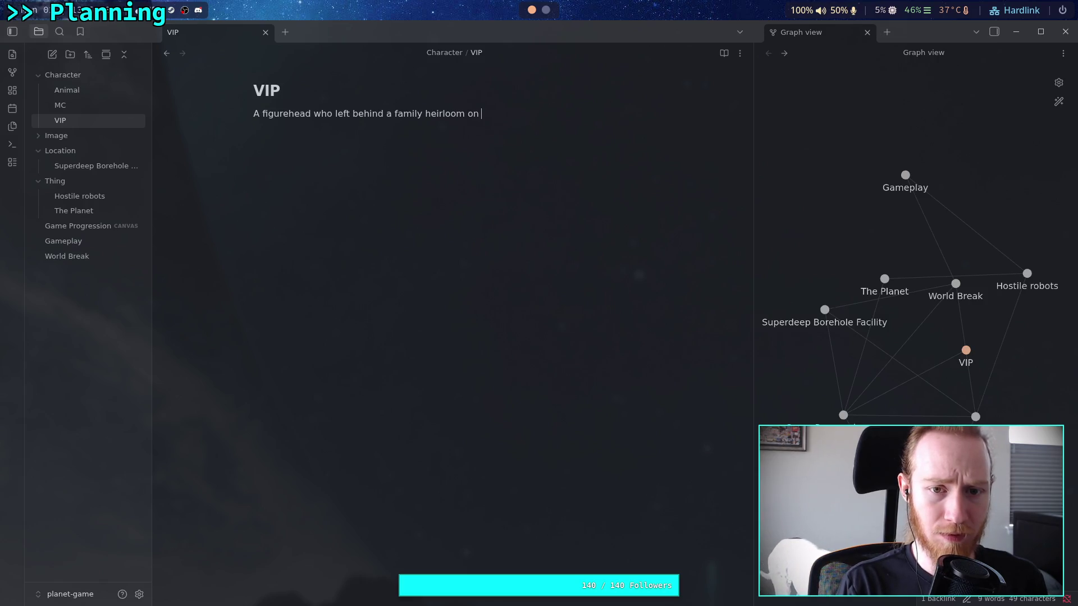
{"action": "type", "text": "[[The Planet"}
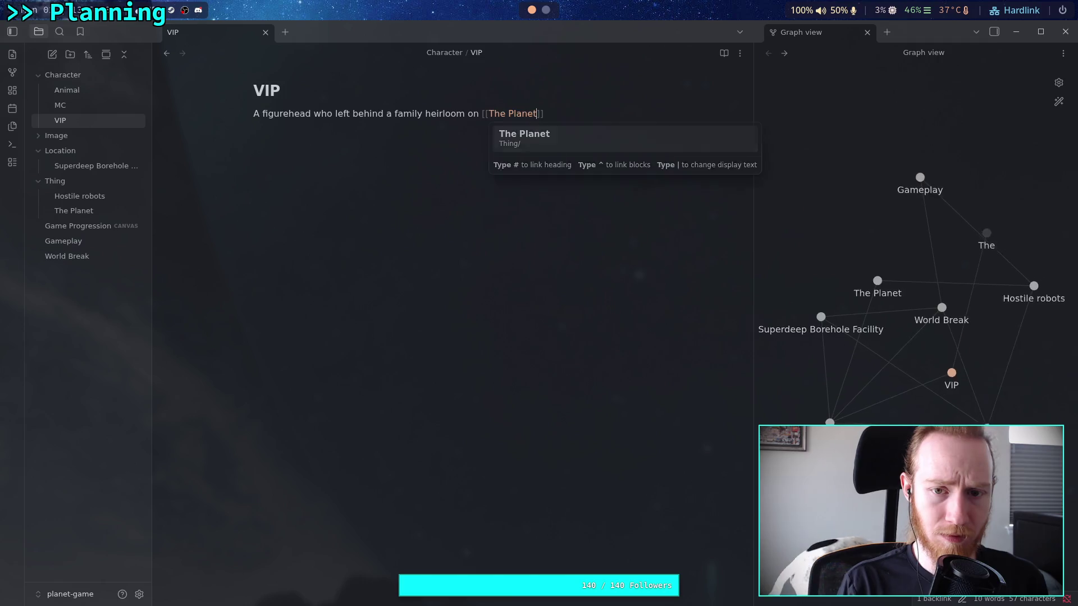
{"action": "key", "text": "Return"}
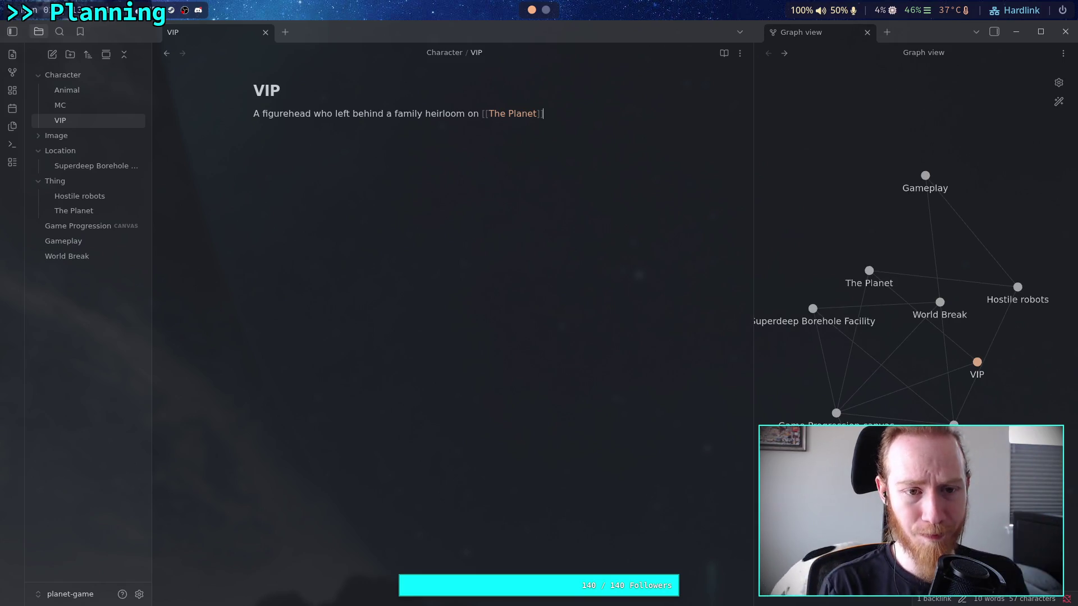
{"action": "type", "text": ". "}
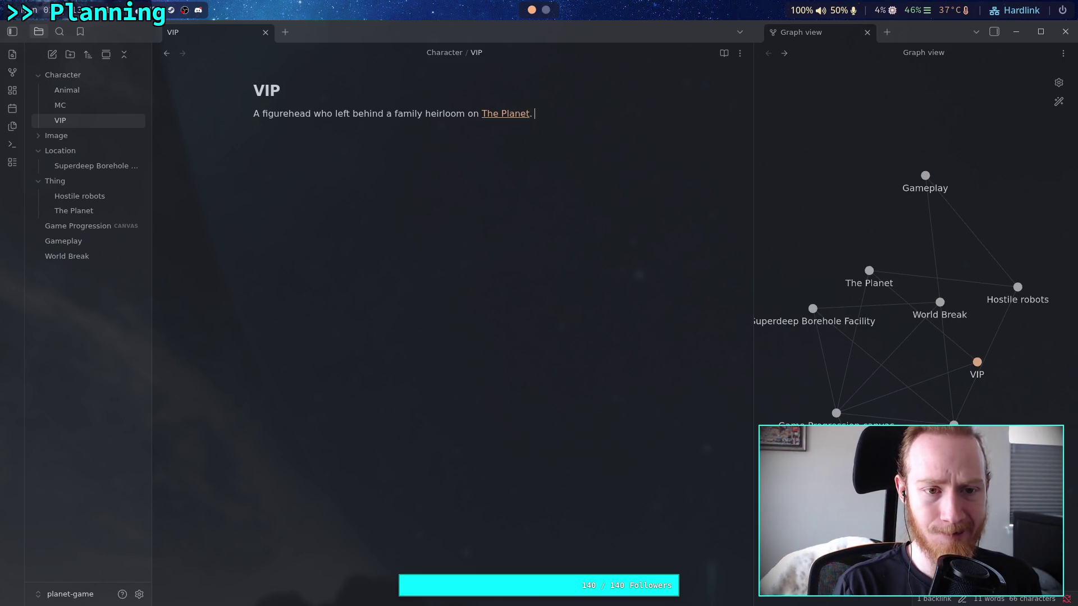
{"action": "type", "text": "They "}
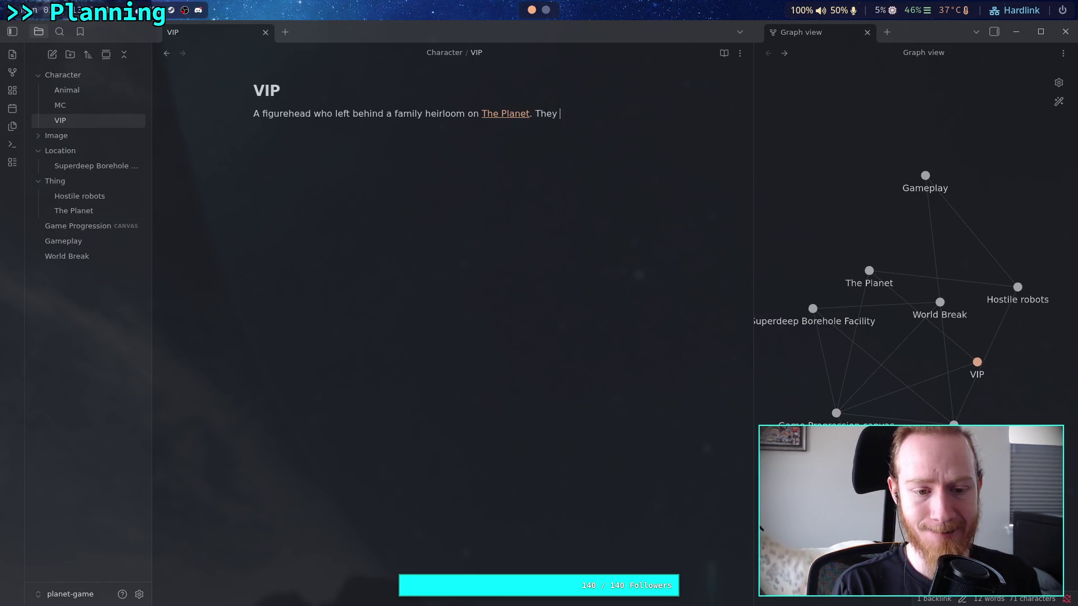
{"action": "type", "text": "have special connectn"}
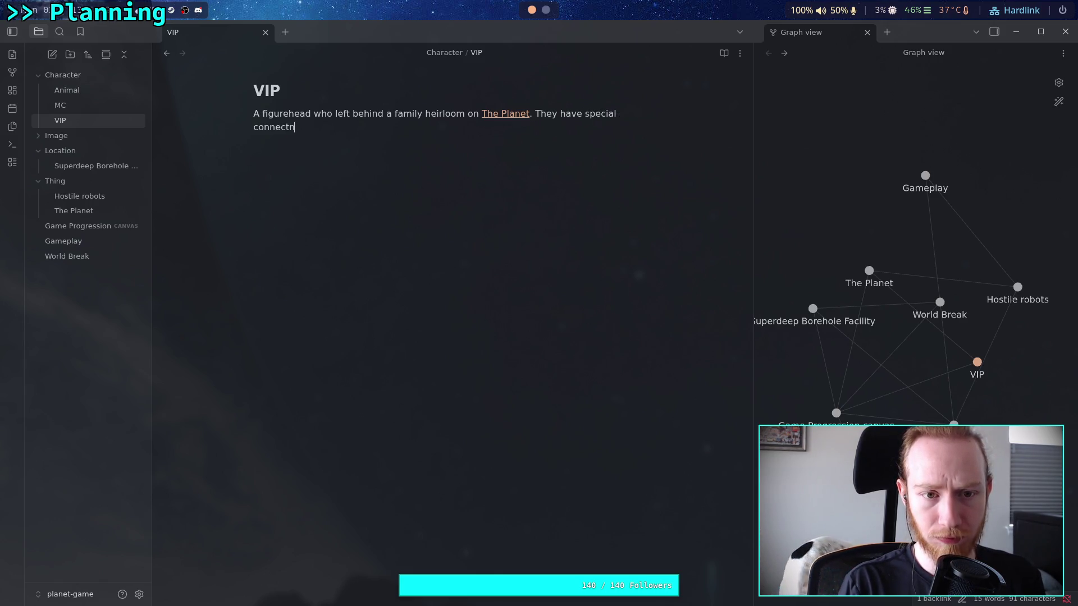
Continue the sentence with 'enabling them to request the' and a wiki link to MC.
{"action": "key", "text": "BackSpace"}
{"action": "type", "text": "ions"}
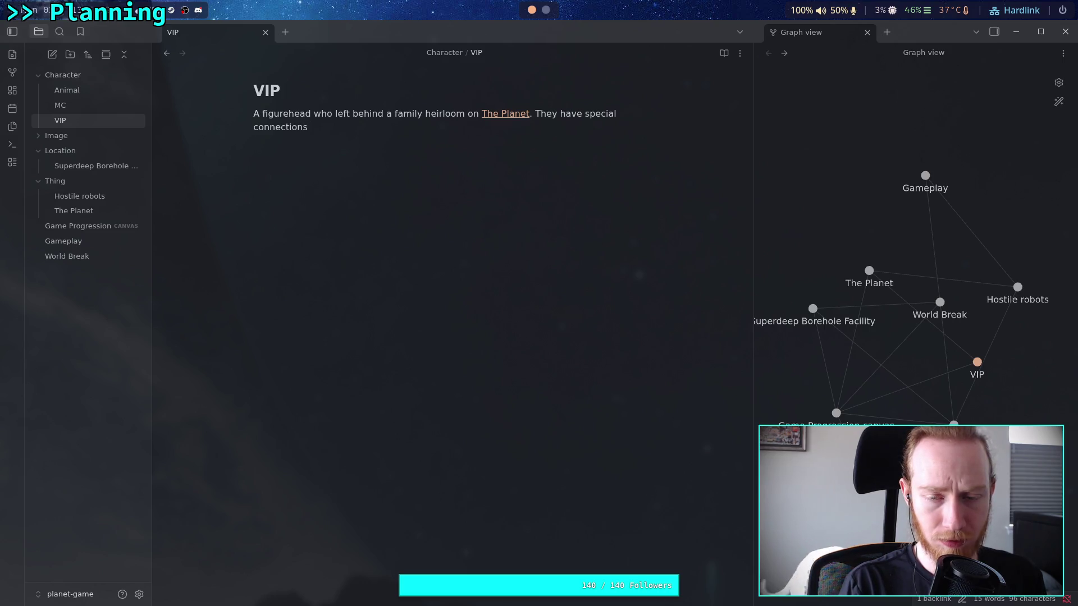
{"action": "type", "text": " enabling them to "}
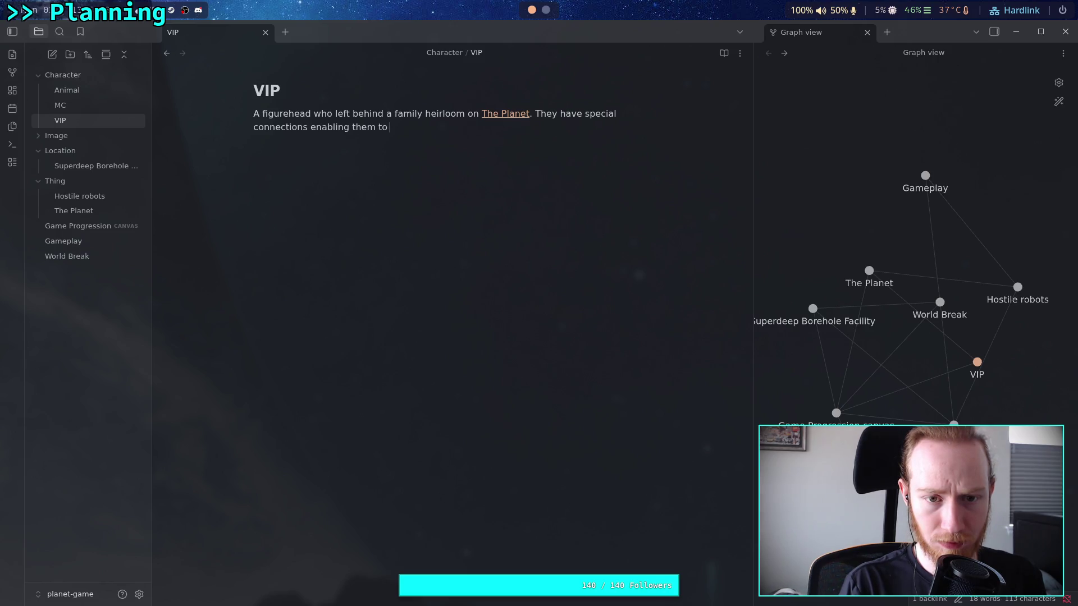
{"action": "type", "text": "requen"}
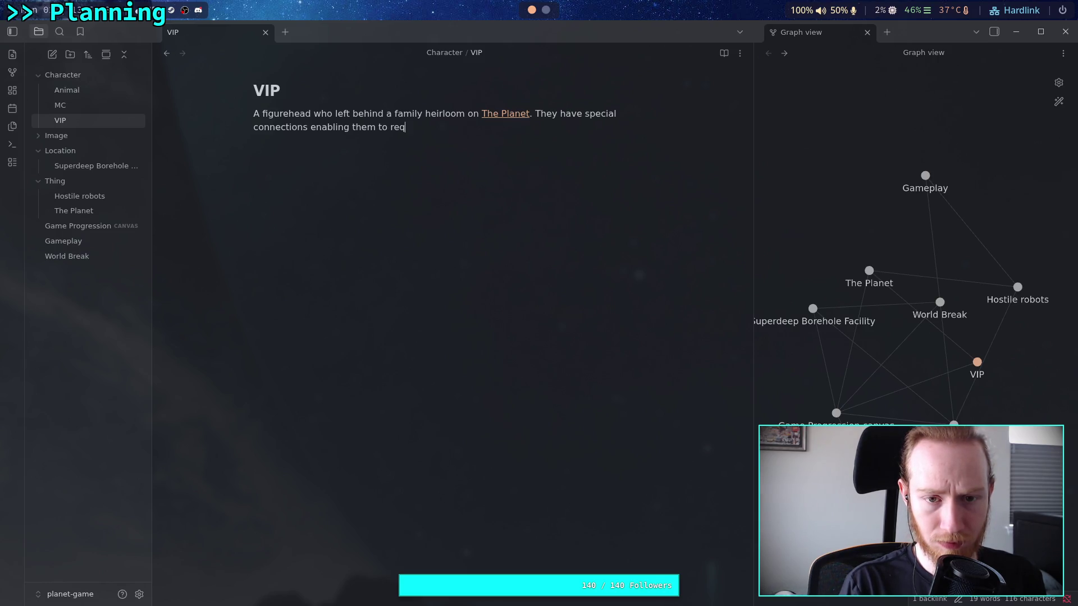
{"action": "key", "text": "BackSpace"}
{"action": "type", "text": "st the"}
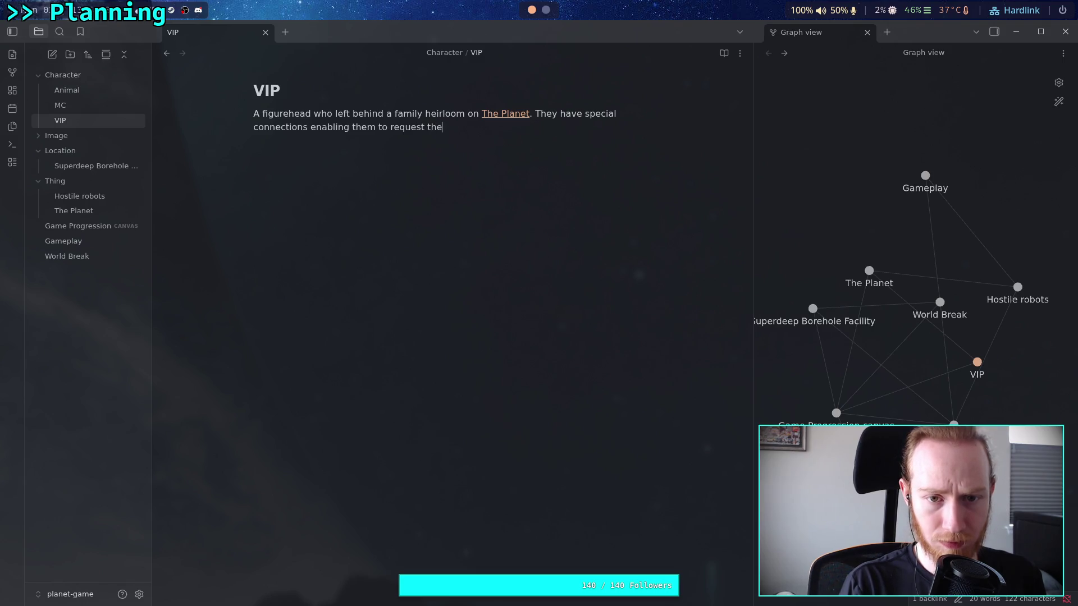
{"action": "type", "text": "[MC"}
{"action": "key", "text": "BackSpace"}
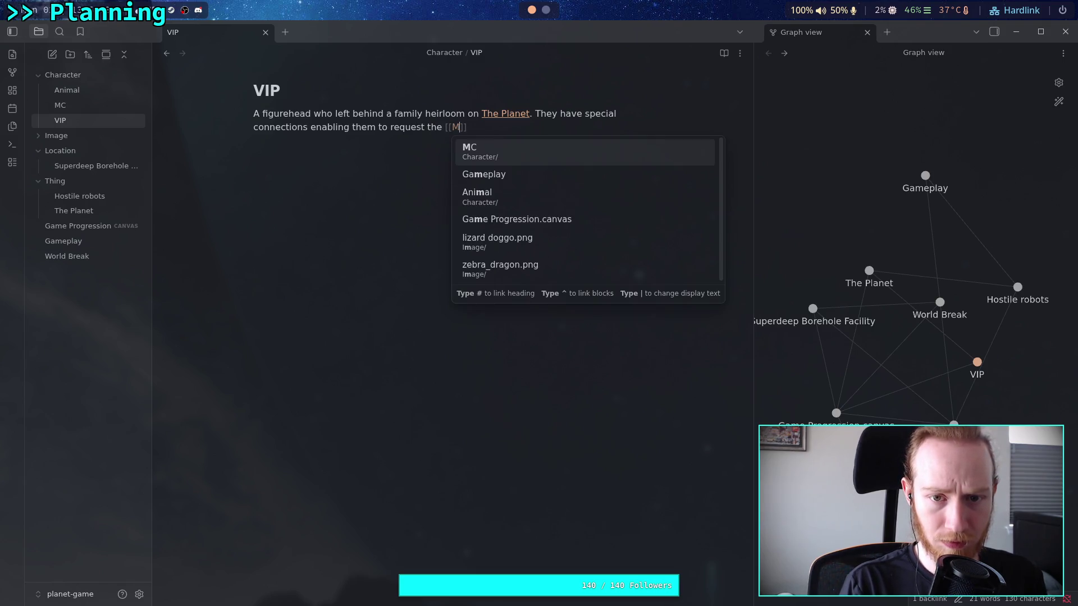
{"action": "type", "text": "C|"}
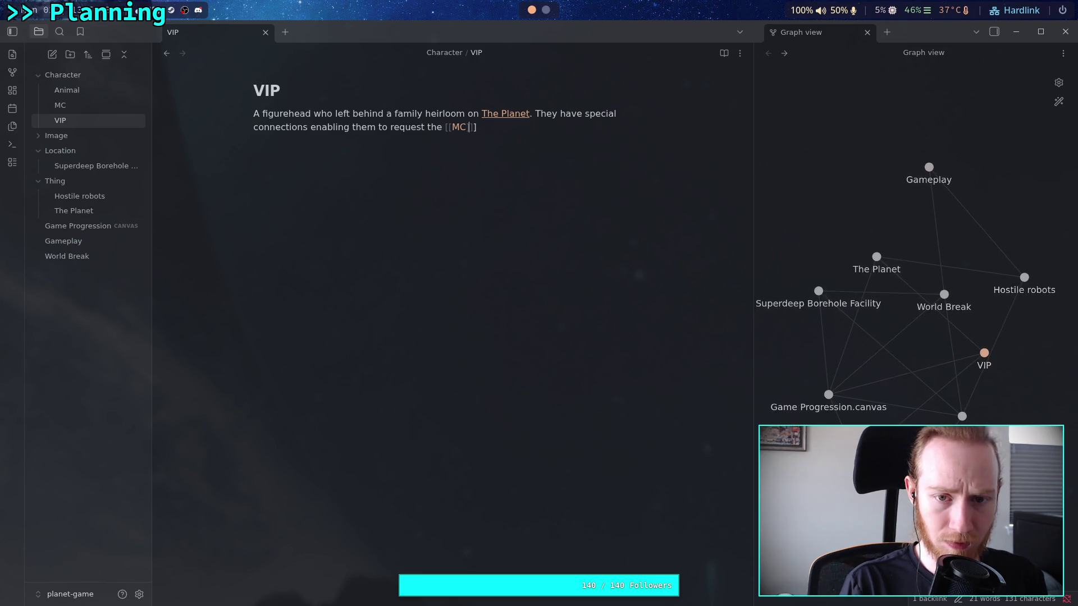
{"action": "key", "text": "BackSpace"}
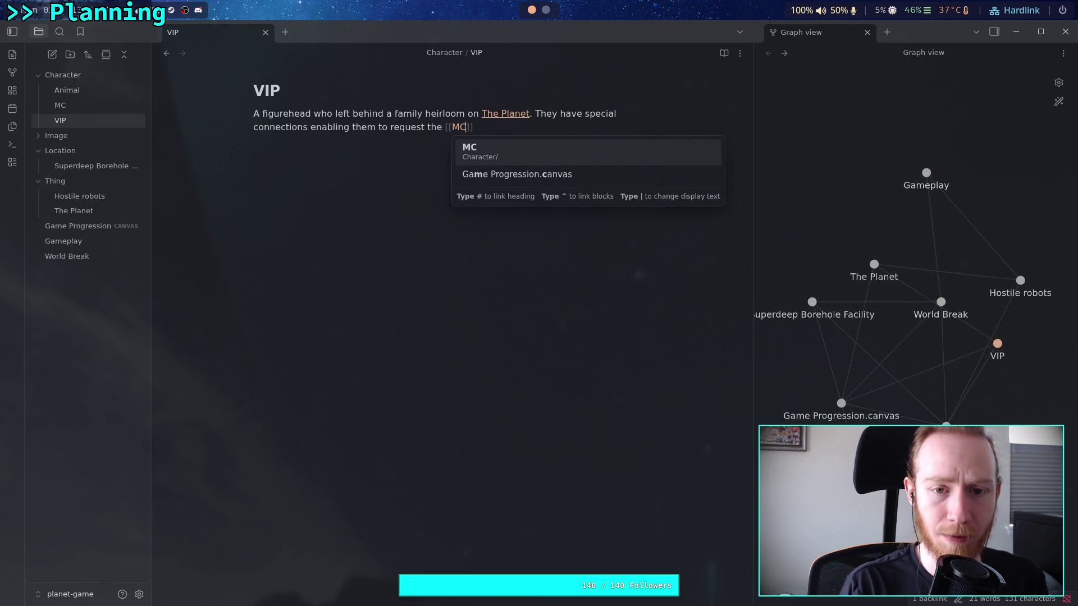
{"action": "type", "text": "[["}
{"action": "key", "text": "BackSpace"}
{"action": "key", "text": "BackSpace"}
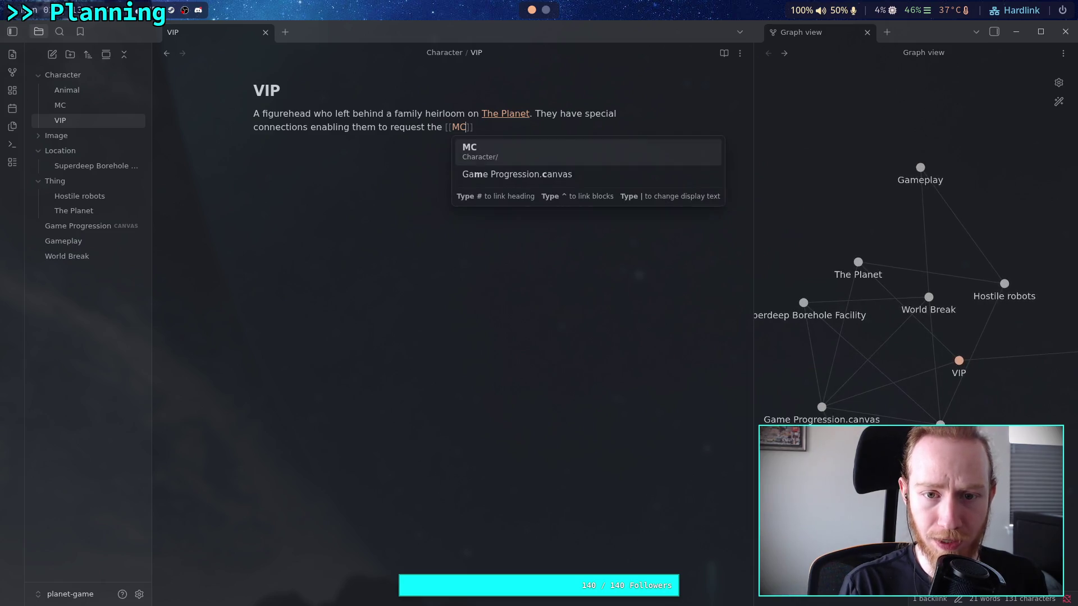
{"action": "key", "text": "Return"}
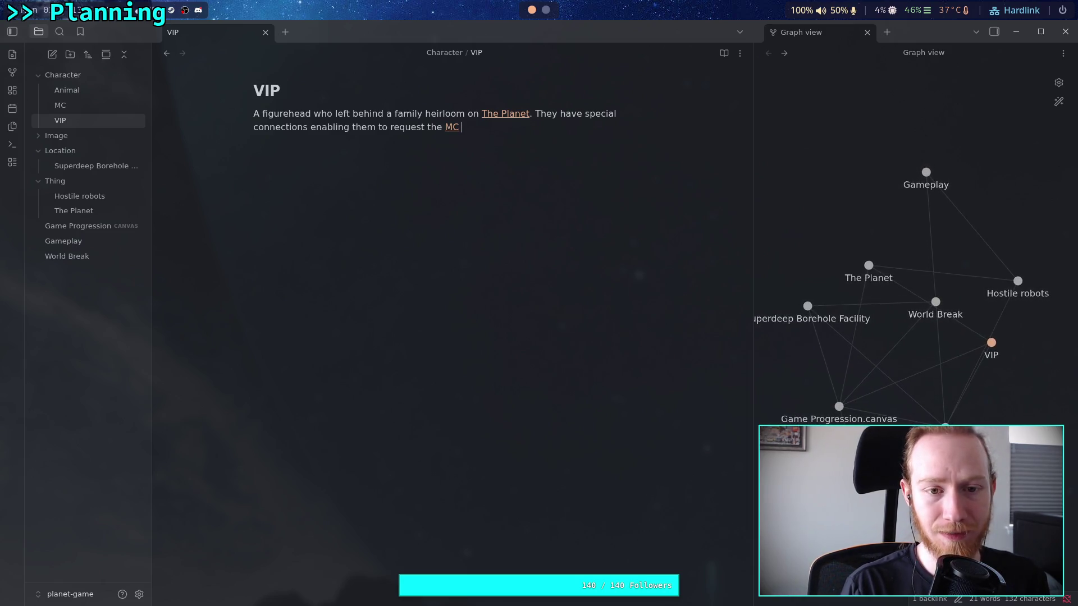
Finish with 'to retrieve the item as part of their planetary mission' and delete the unfinished 'The item'.
{"action": "type", "text": "to retr"}
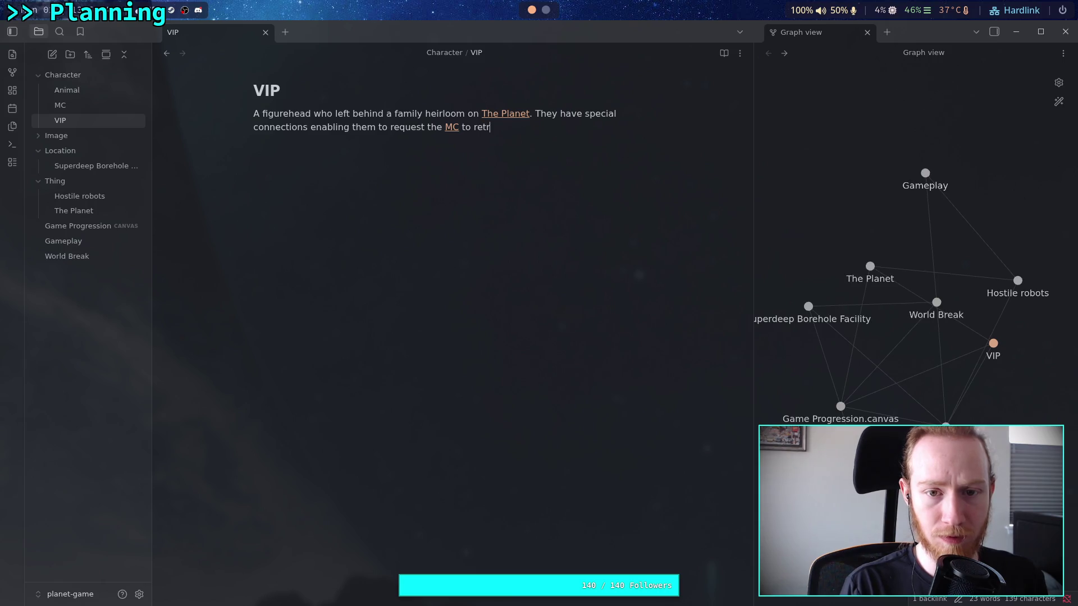
{"action": "type", "text": "ieve the item as part of t"}
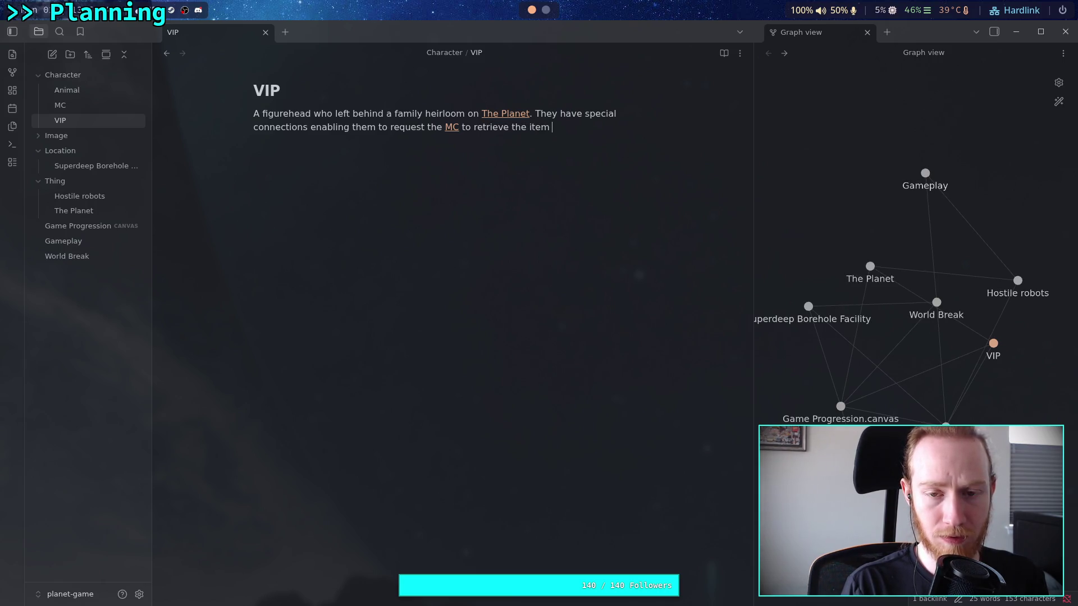
{"action": "type", "text": "heir planetary miss"}
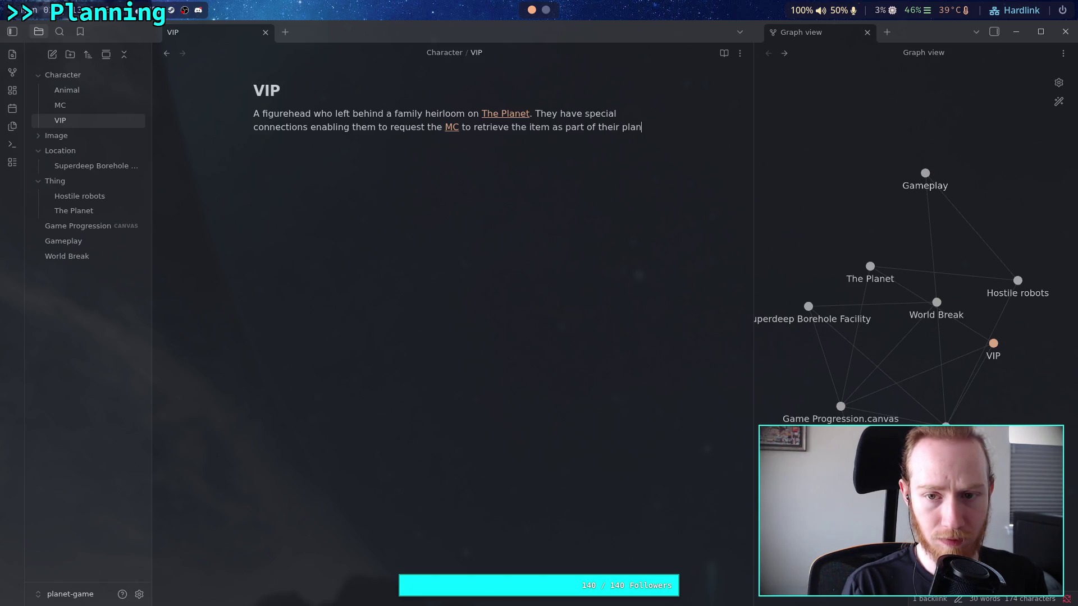
{"action": "type", "text": "ion."}
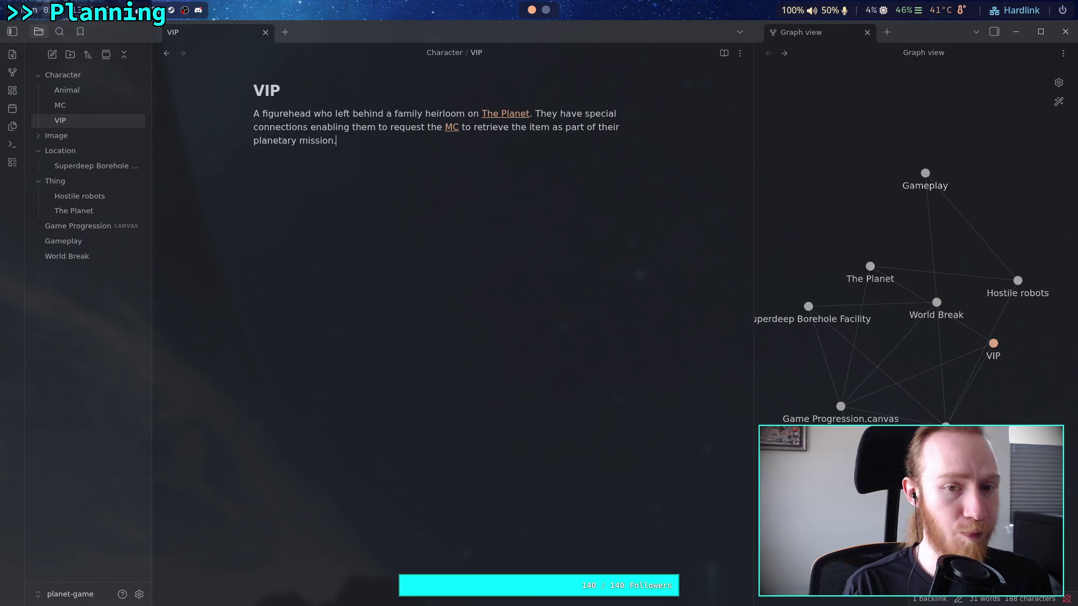
{"action": "type", "text": " T"}
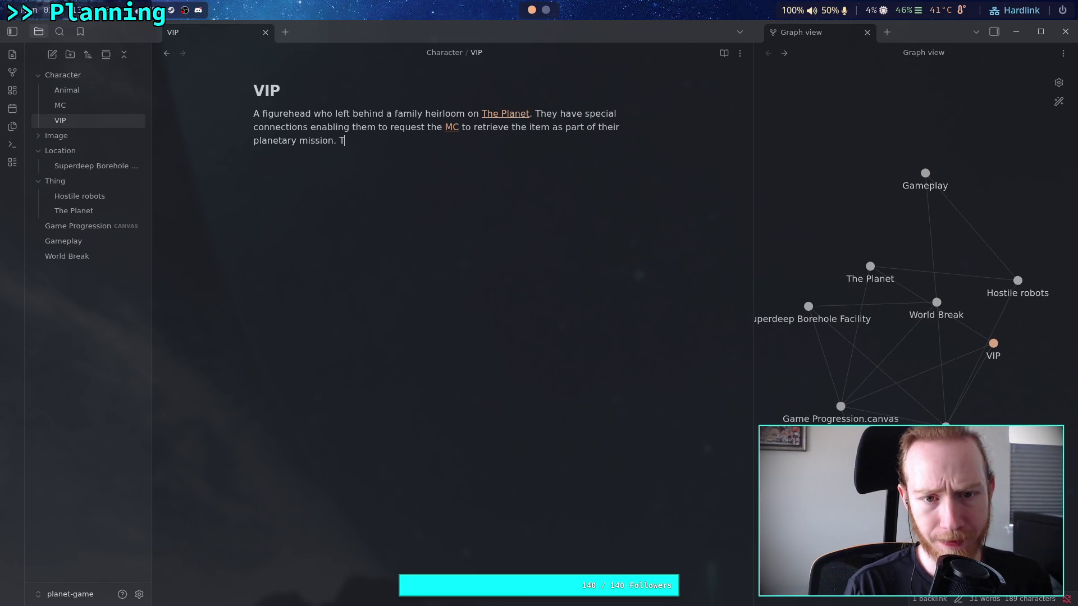
{"action": "type", "text": "he item is"}
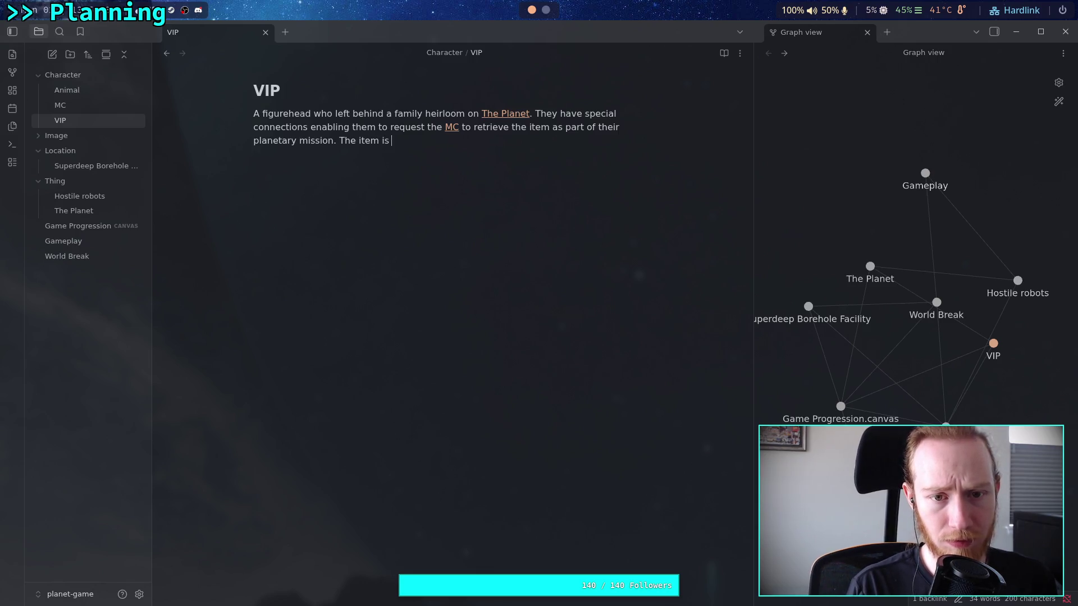
{"action": "key", "text": "ctrl+BackSpace"}
{"action": "key", "text": "ctrl+BackSpace"}
{"action": "key", "text": "ctrl+BackSpace"}
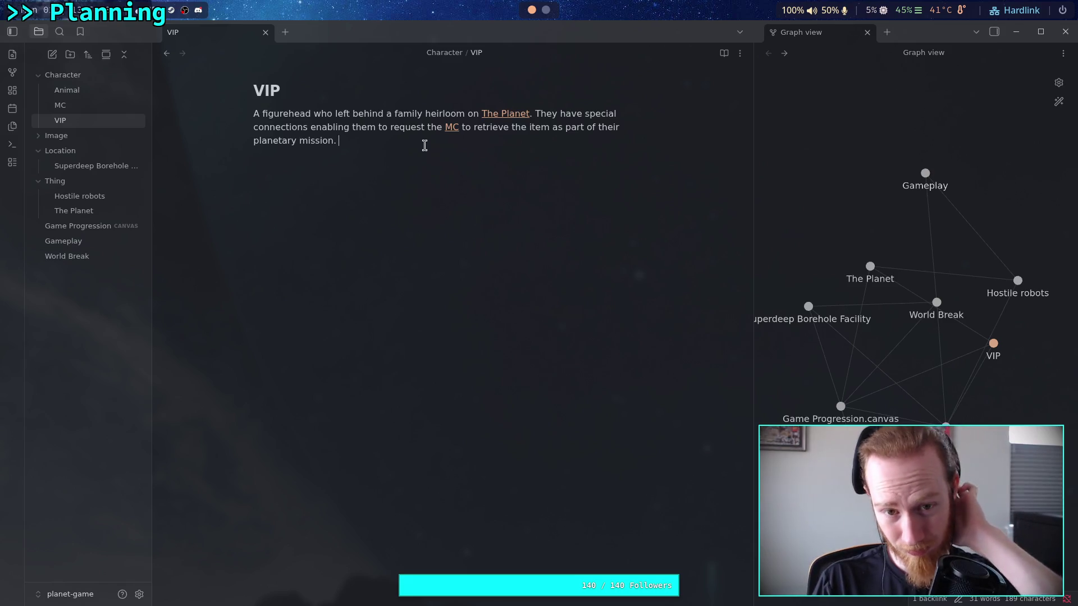
Wrap 'family heirloom' in [[ ]] so it links to a new, not-yet-created note.
{"action": "left_click_drag", "start_coordinate": [394, 114], "coordinate": [465, 114]}
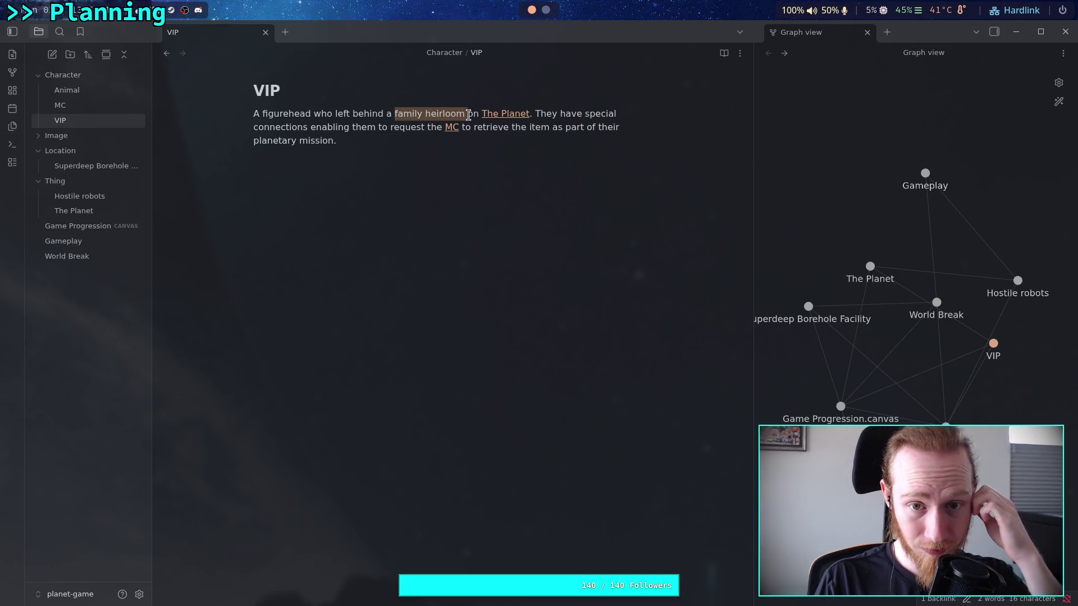
{"action": "type", "text": "[["}
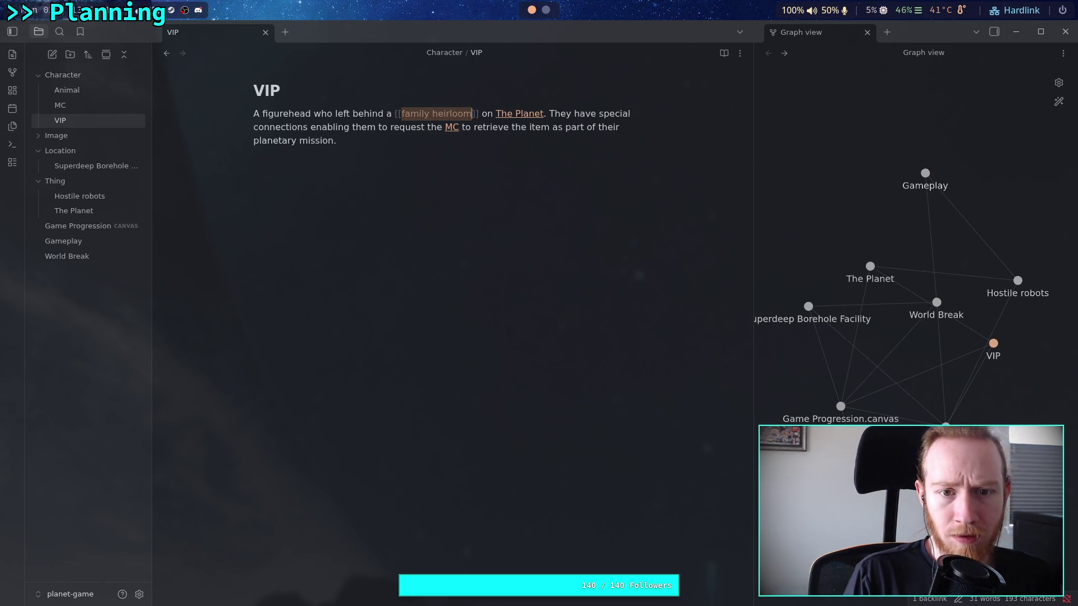
{"action": "type", "text": "|"}
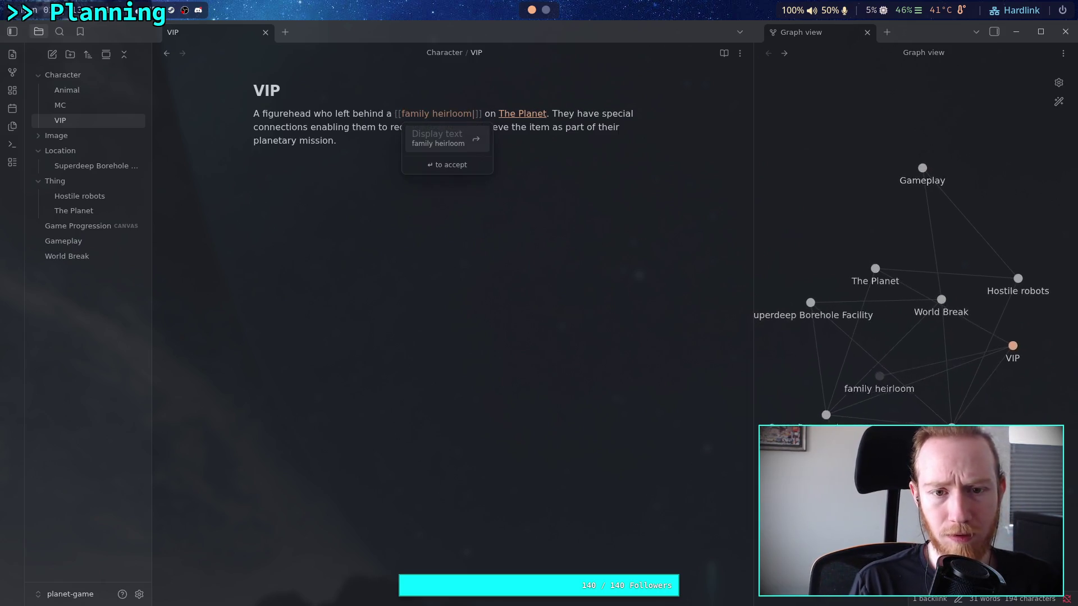
{"action": "key", "text": "BackSpace"}
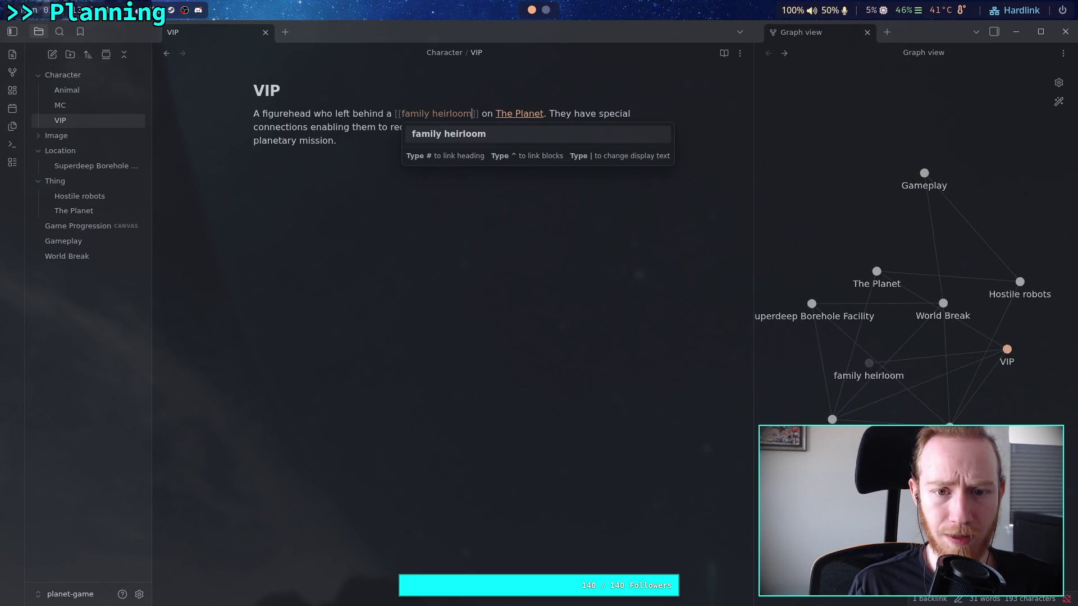
{"action": "left_click", "coordinate": [402, 113]}
{"action": "left_click", "coordinate": [401, 113]}
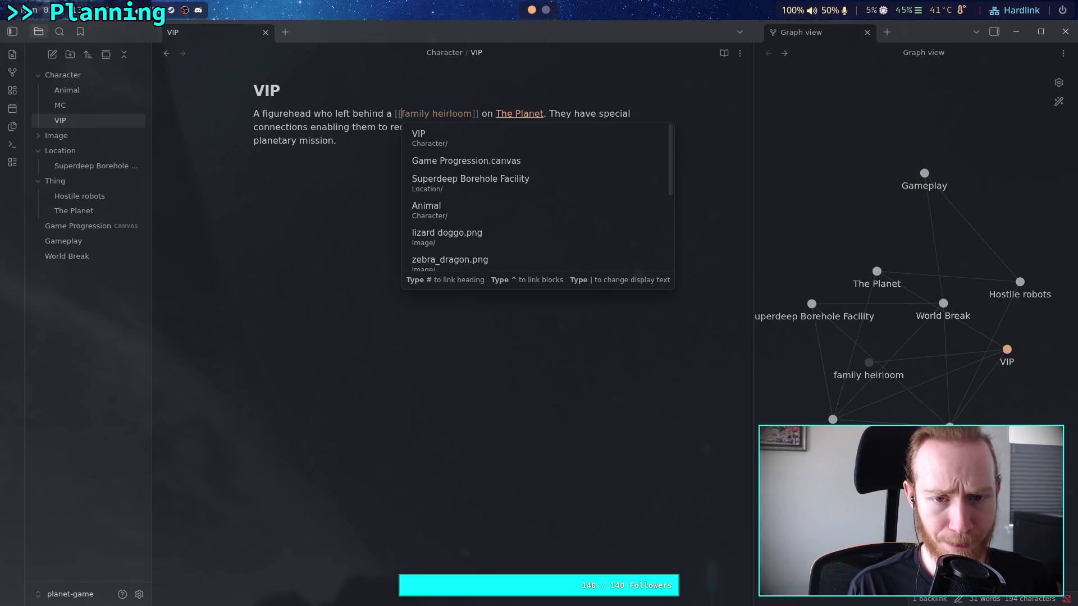
{"action": "type", "text": "|"}
{"action": "key", "text": "Left"}
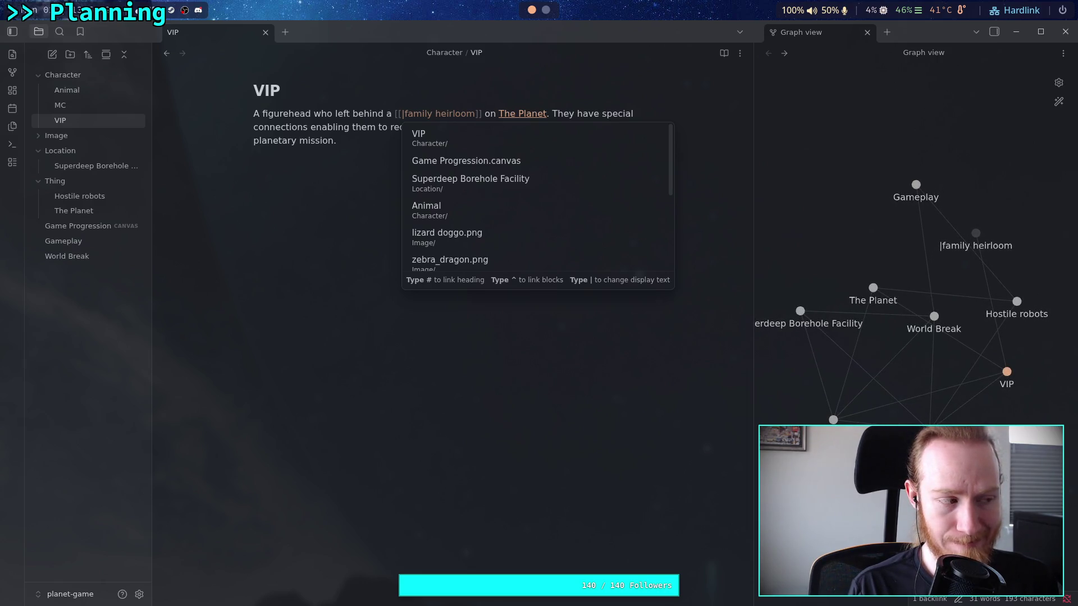
{"action": "key", "text": "alt+Tab"}
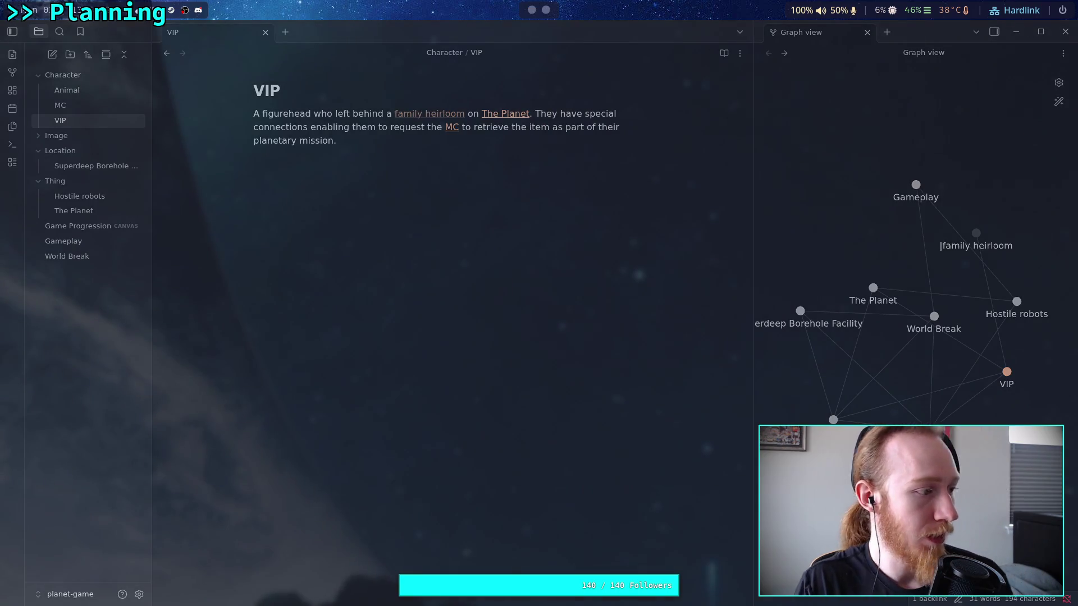